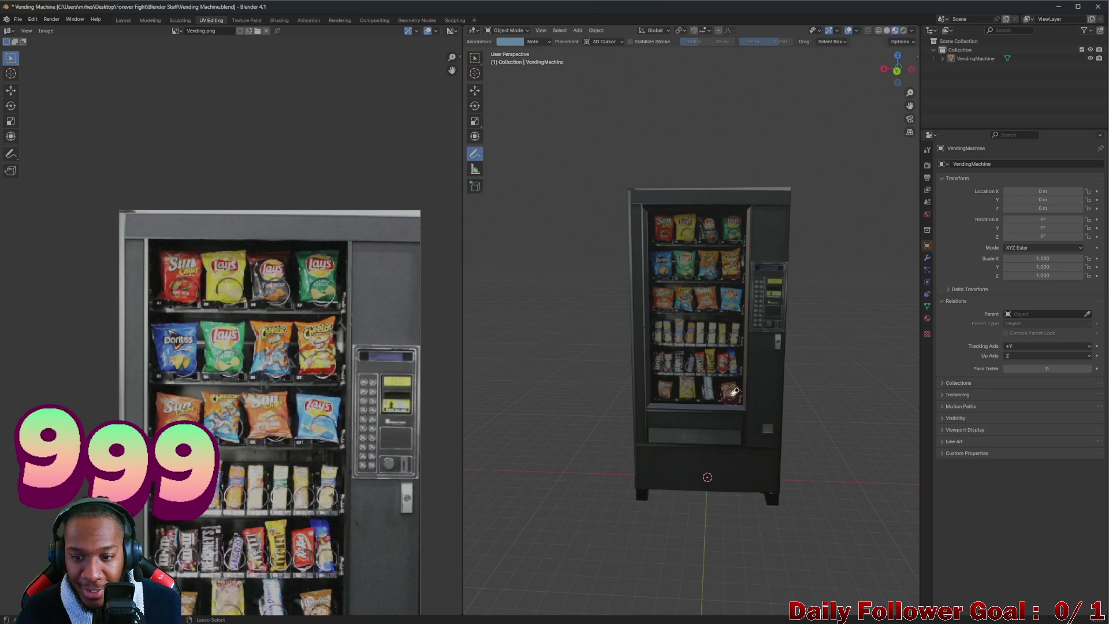
# - Inspect the vending machine from several angles and switch to the Layout workspace
pyautogui.moveTo(502, 257)
pyautogui.mouseDown()
pyautogui.moveTo(554, 254)
pyautogui.moveTo(520, 249)
pyautogui.mouseUp()
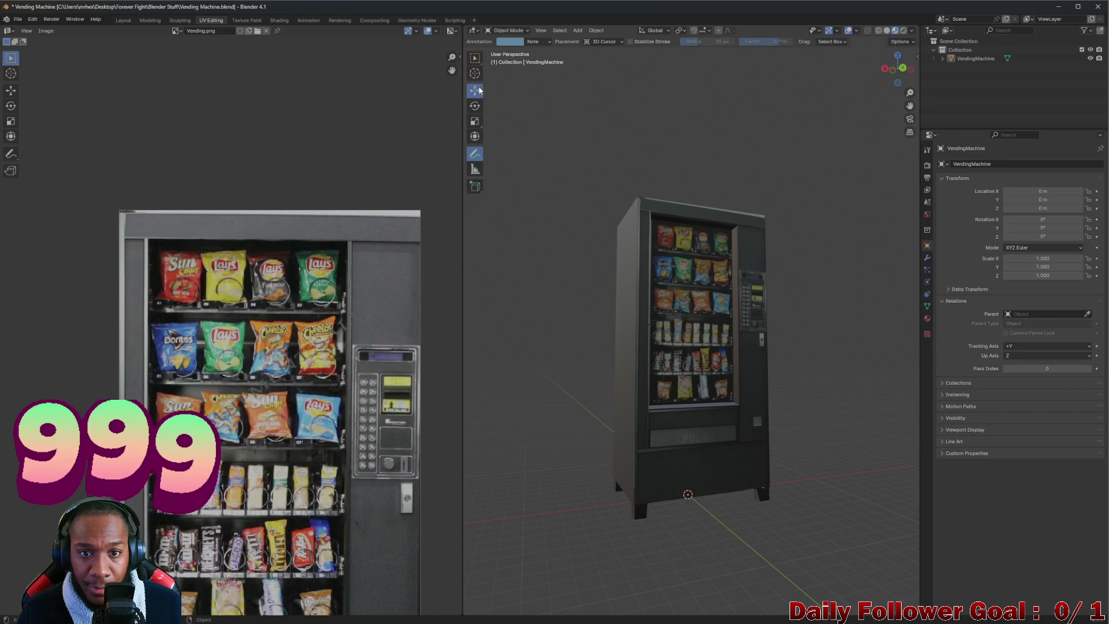
pyautogui.moveTo(477, 149)
pyautogui.mouseDown()
pyautogui.moveTo(742, 269)
pyautogui.moveTo(652, 254)
pyautogui.mouseUp()
pyautogui.scroll(4, 754, 347)
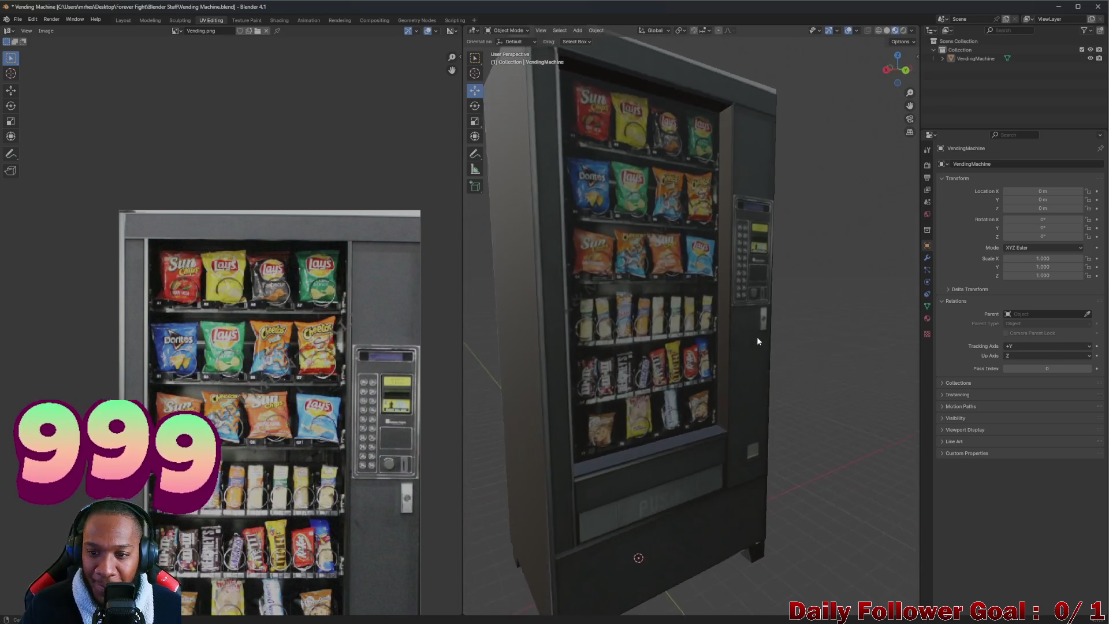
pyautogui.scroll(-2, 751, 341)
pyautogui.scroll(2, 699, 346)
pyautogui.scroll(-3, 699, 346)
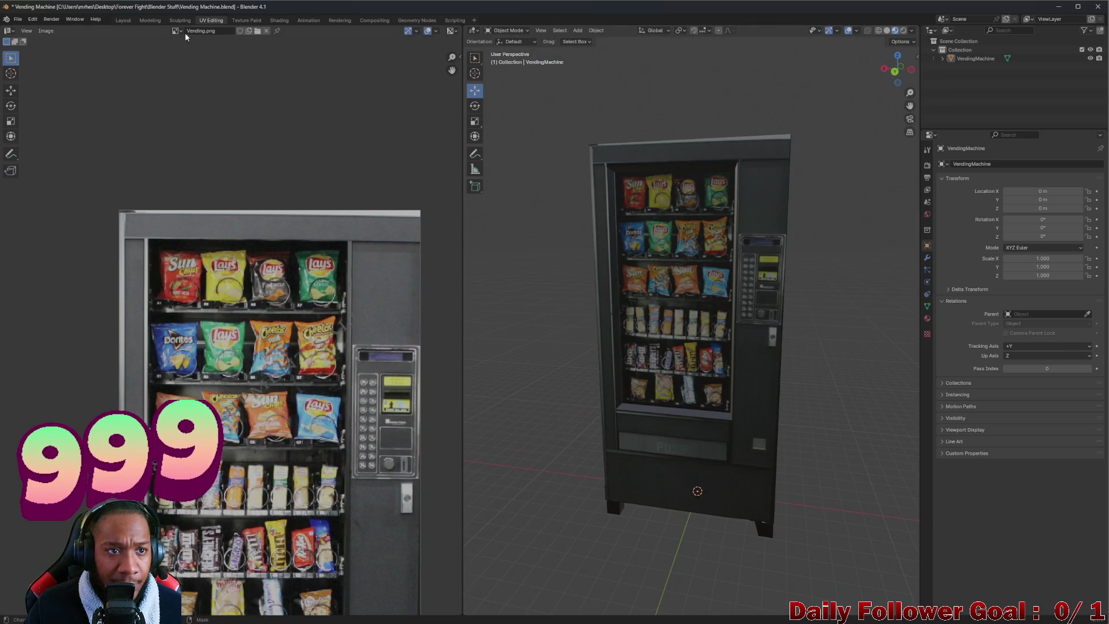
pyautogui.click(124, 20)
pyautogui.moveTo(404, 231)
pyautogui.mouseDown()
pyautogui.moveTo(518, 245)
pyautogui.moveTo(601, 285)
pyautogui.moveTo(505, 279)
pyautogui.moveTo(433, 258)
pyautogui.moveTo(391, 301)
pyautogui.moveTo(502, 279)
pyautogui.moveTo(532, 287)
pyautogui.moveTo(566, 240)
pyautogui.moveTo(617, 273)
pyautogui.moveTo(480, 258)
pyautogui.moveTo(472, 278)
pyautogui.moveTo(529, 296)
pyautogui.moveTo(592, 260)
pyautogui.moveTo(555, 274)
pyautogui.mouseUp()
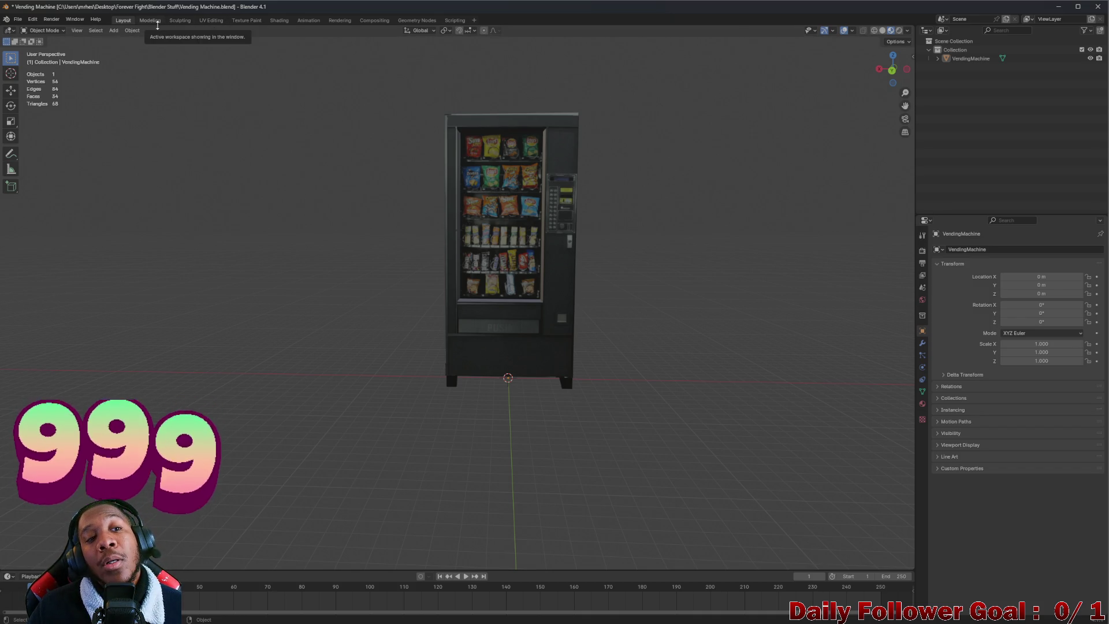
# - Back in UV Editing, shift the horizontal UV strip left and down and rotate it upright
pyautogui.click(212, 21)
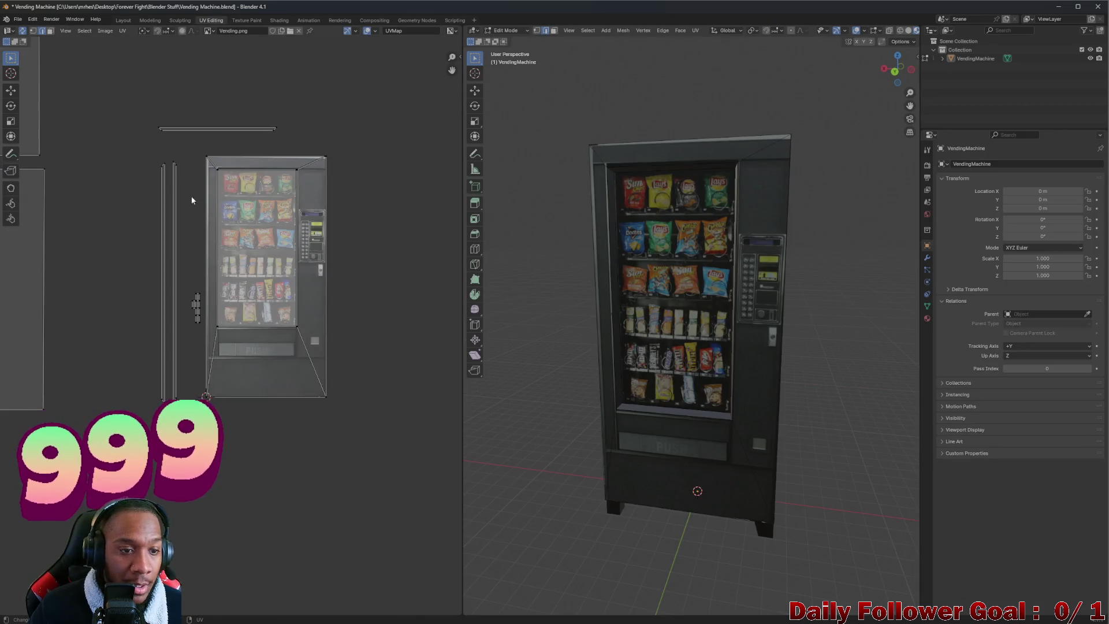
pyautogui.scroll(3, 196, 142)
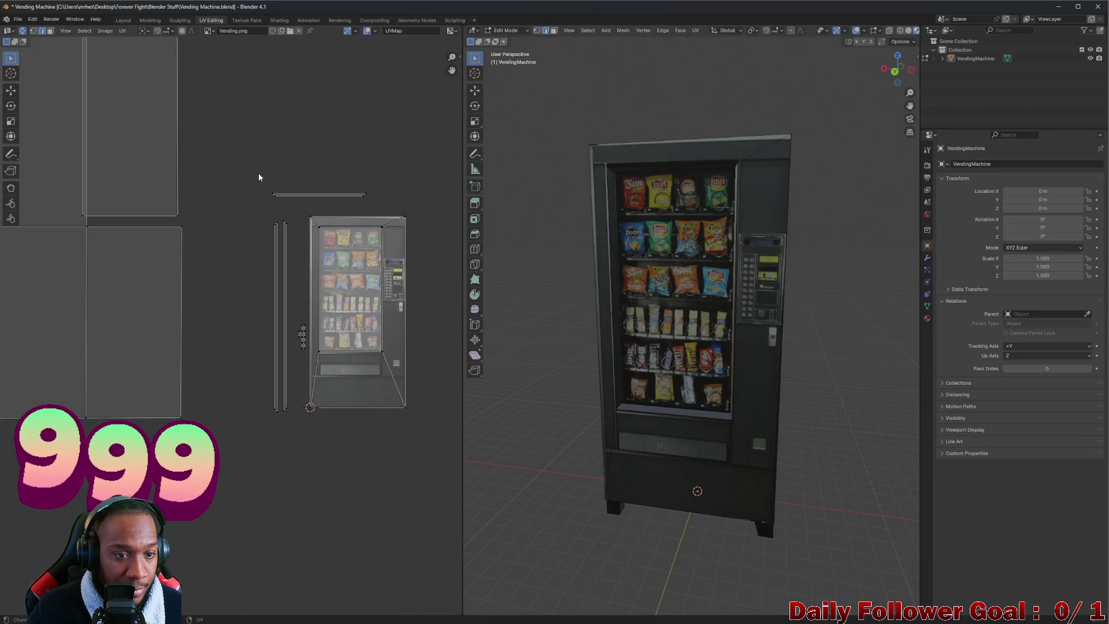
pyautogui.scroll(-3, 263, 185)
pyautogui.scroll(3, 248, 202)
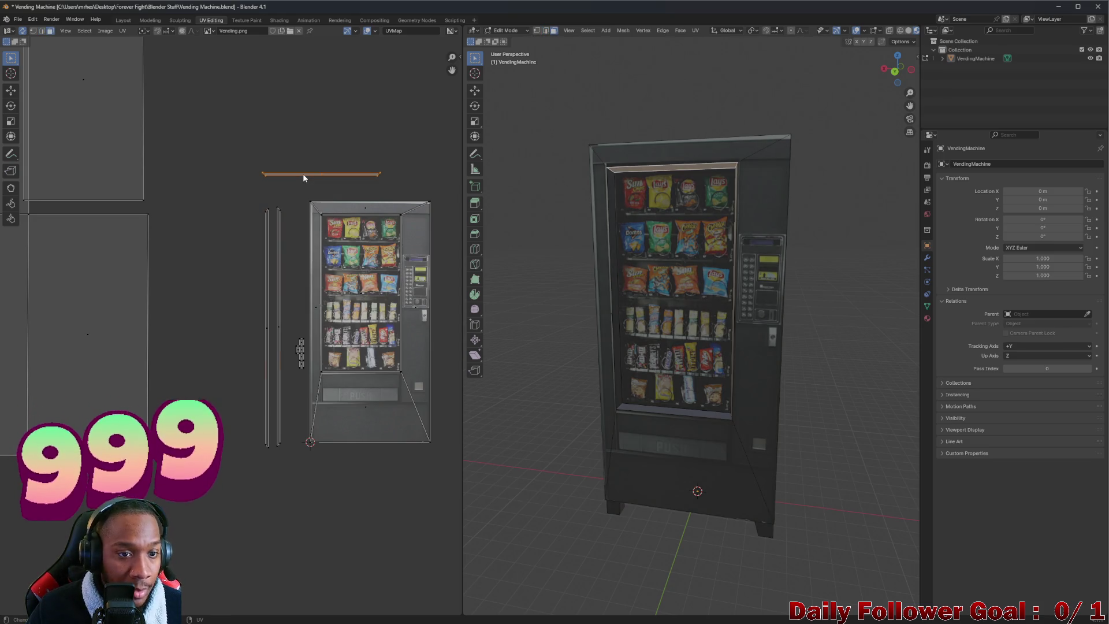
pyautogui.moveTo(303, 174); pyautogui.dragTo(211, 283)
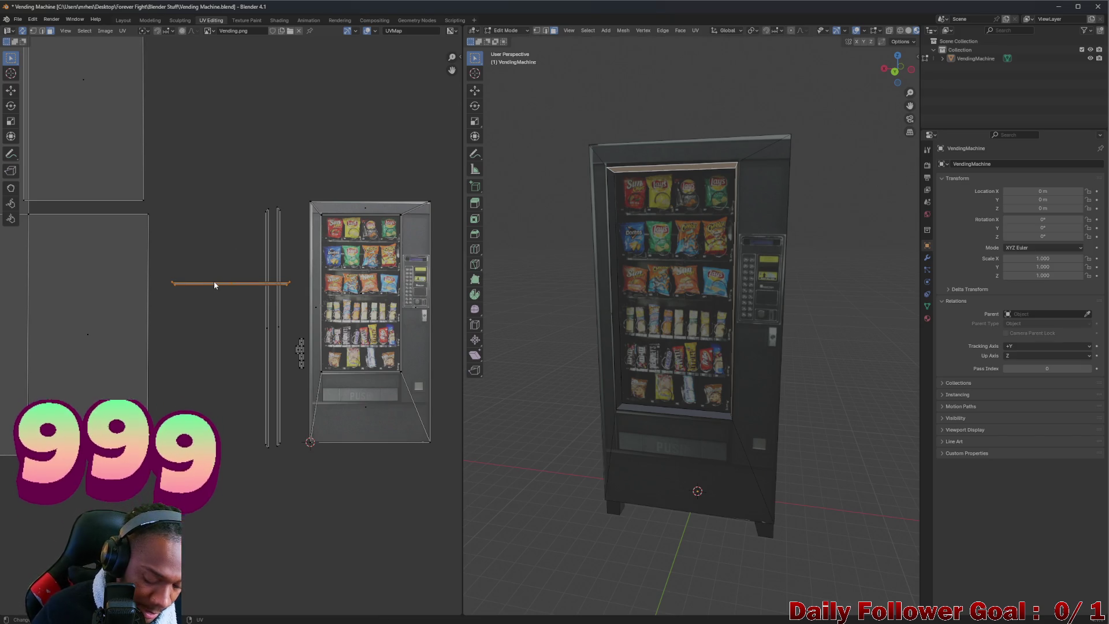
pyautogui.press('r')
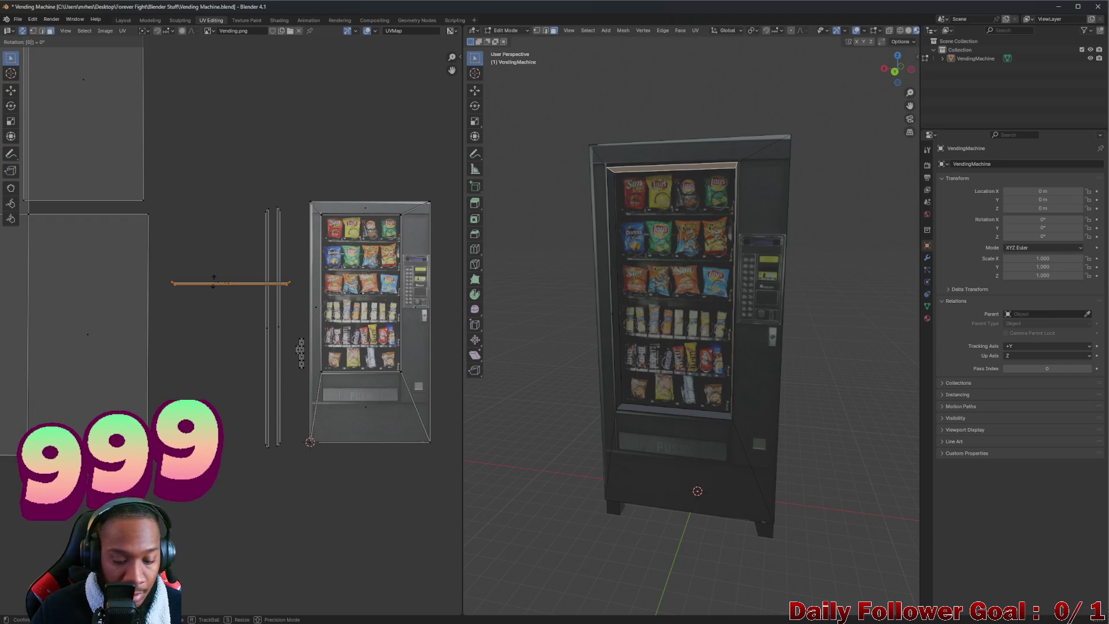
pyautogui.press('Return')
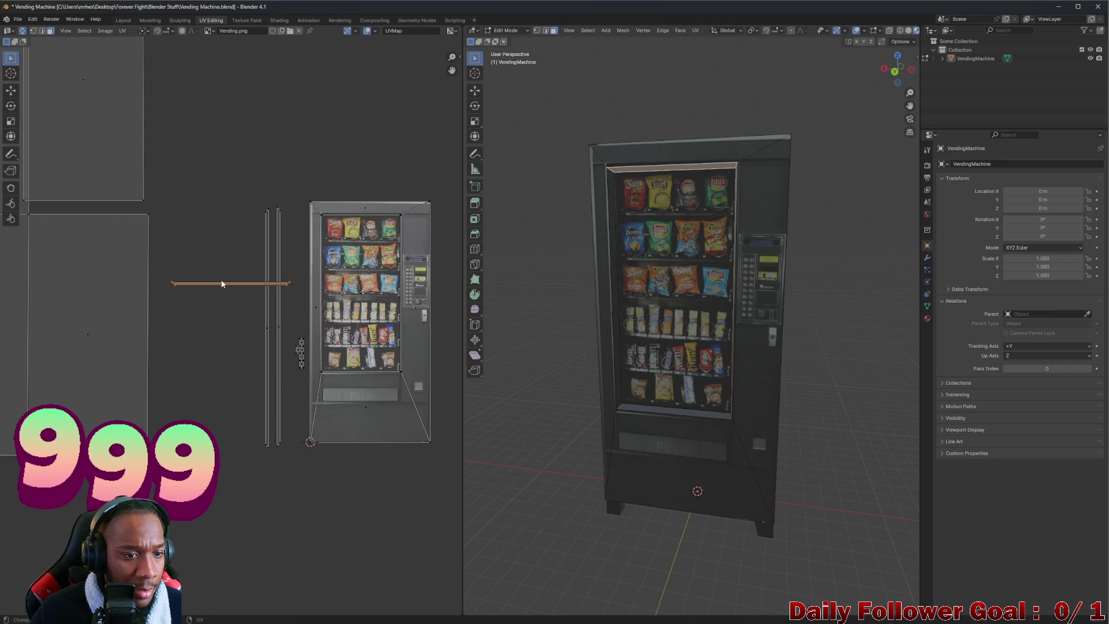
pyautogui.press('r')
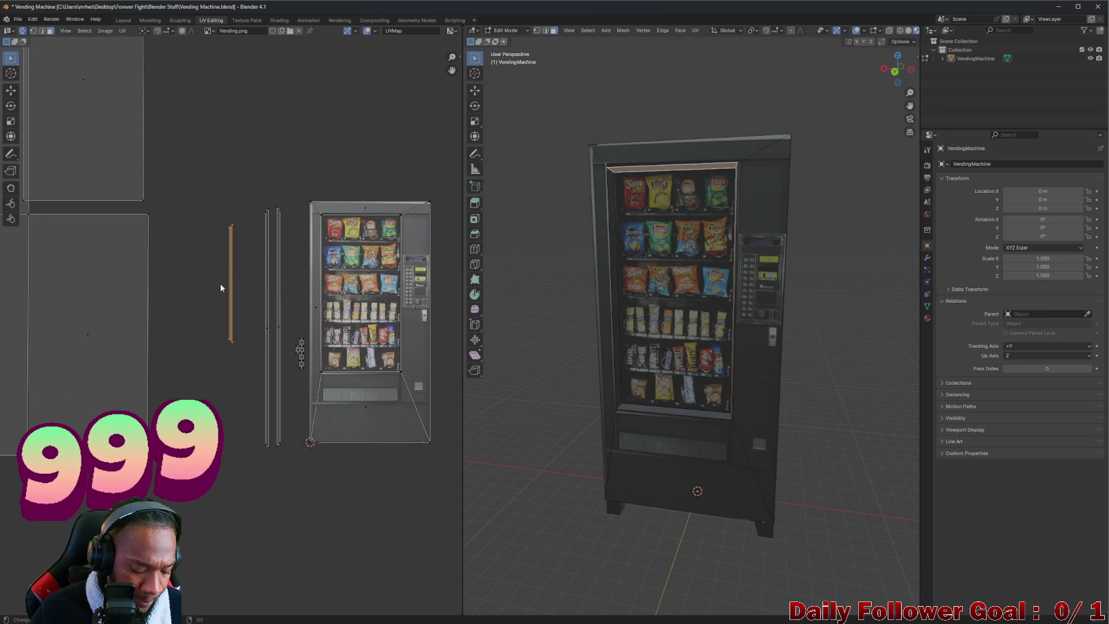
# - Place the upright strip, then set the top rectangle island against its neighbour
pyautogui.press('g')
pyautogui.click(247, 335)
pyautogui.scroll(-4, 147, 292)
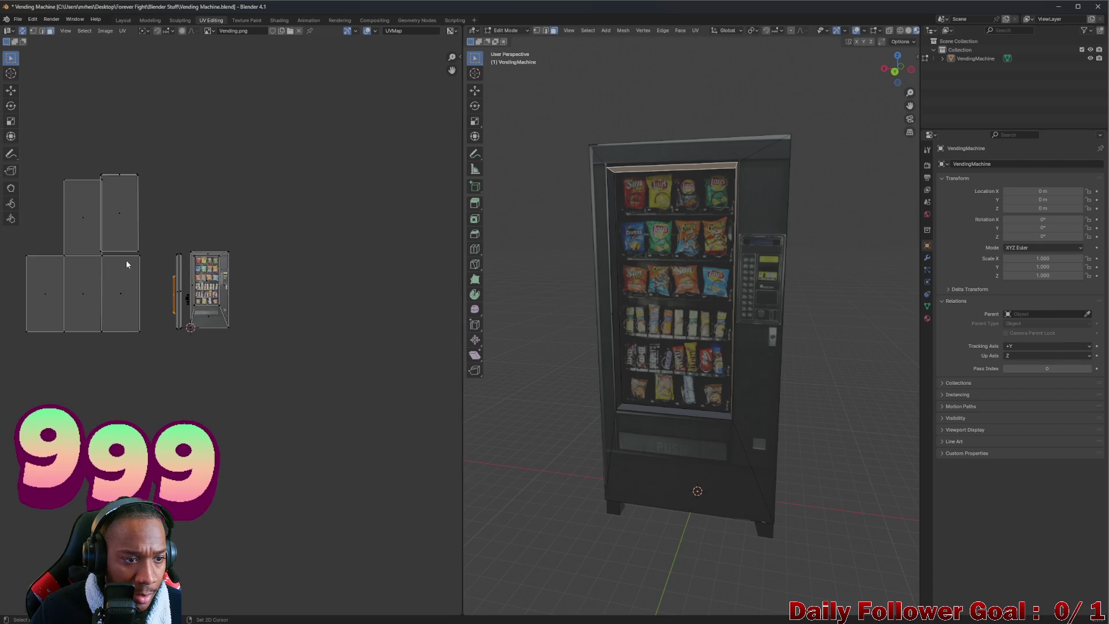
pyautogui.scroll(3, 179, 231)
pyautogui.click(197, 233)
pyautogui.press('g')
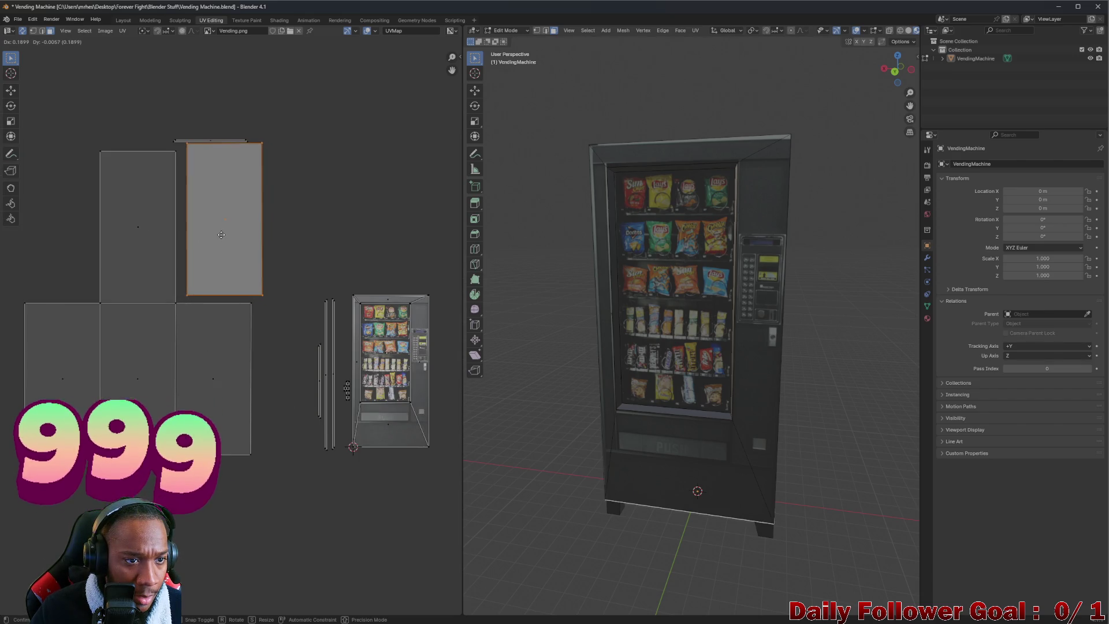
pyautogui.click(207, 231)
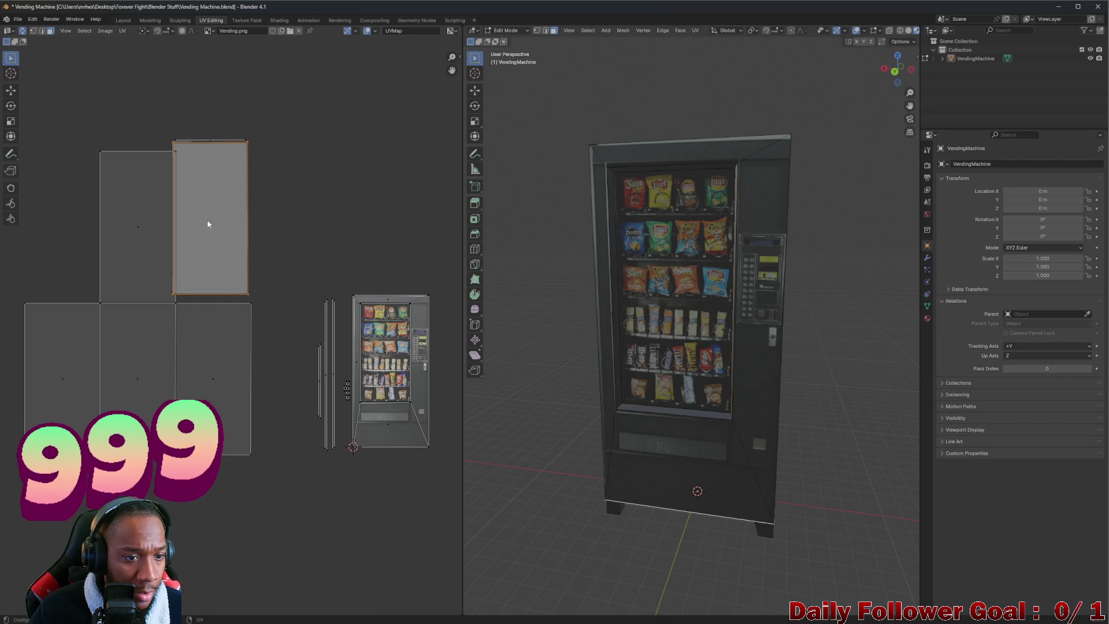
# - Select the right rectangle island and move it higher up
pyautogui.click(108, 202)
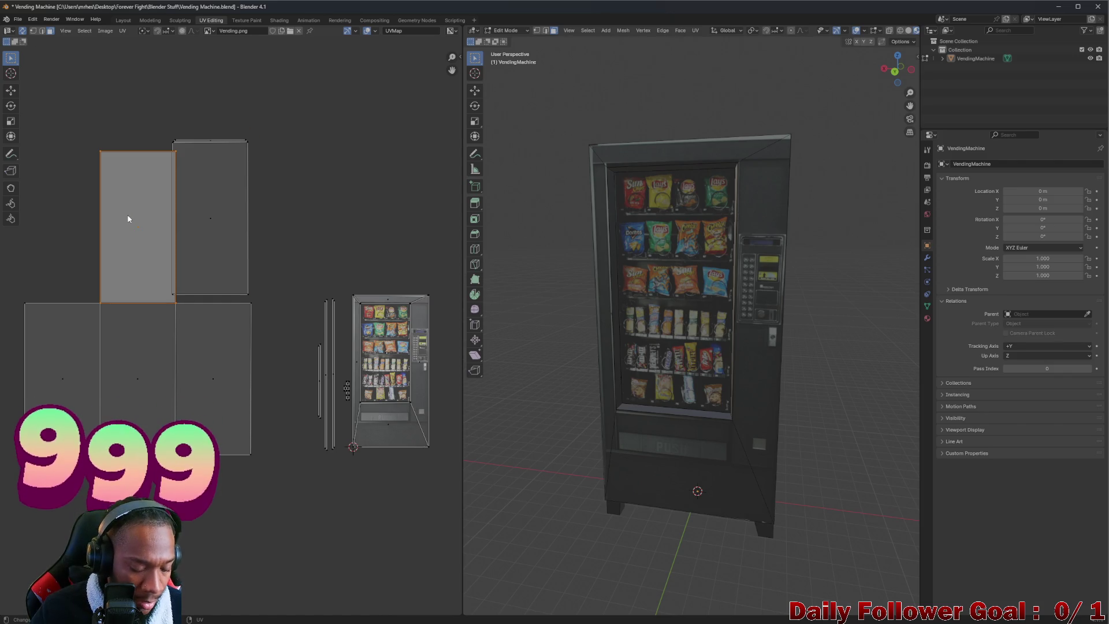
pyautogui.press('g')
pyautogui.click(96, 199)
pyautogui.moveTo(155, 112); pyautogui.dragTo(304, 299)
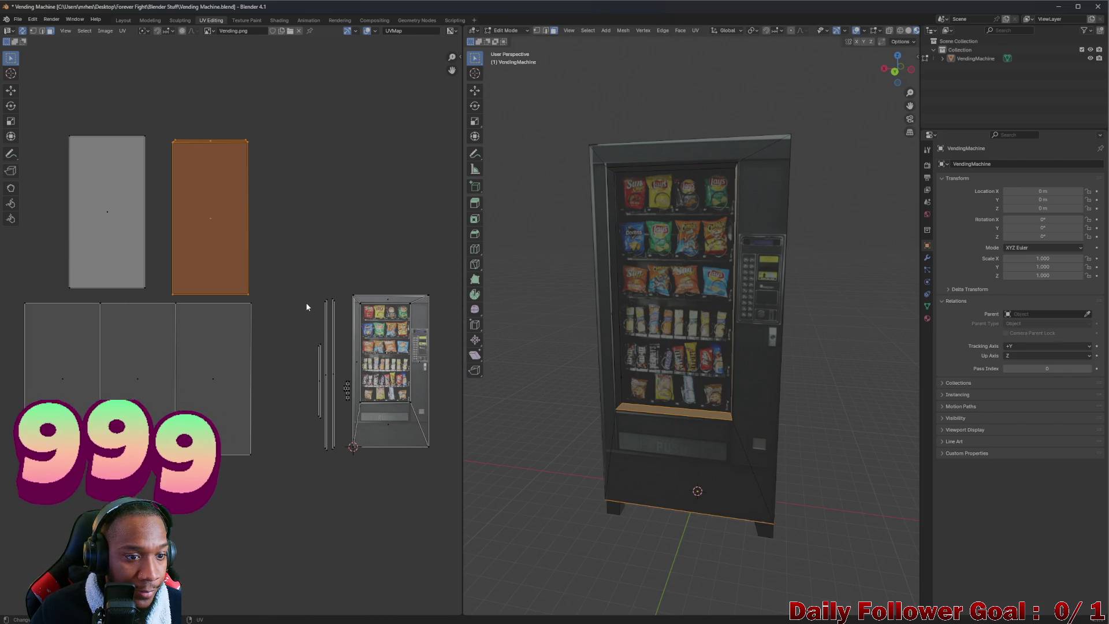
pyautogui.press('g')
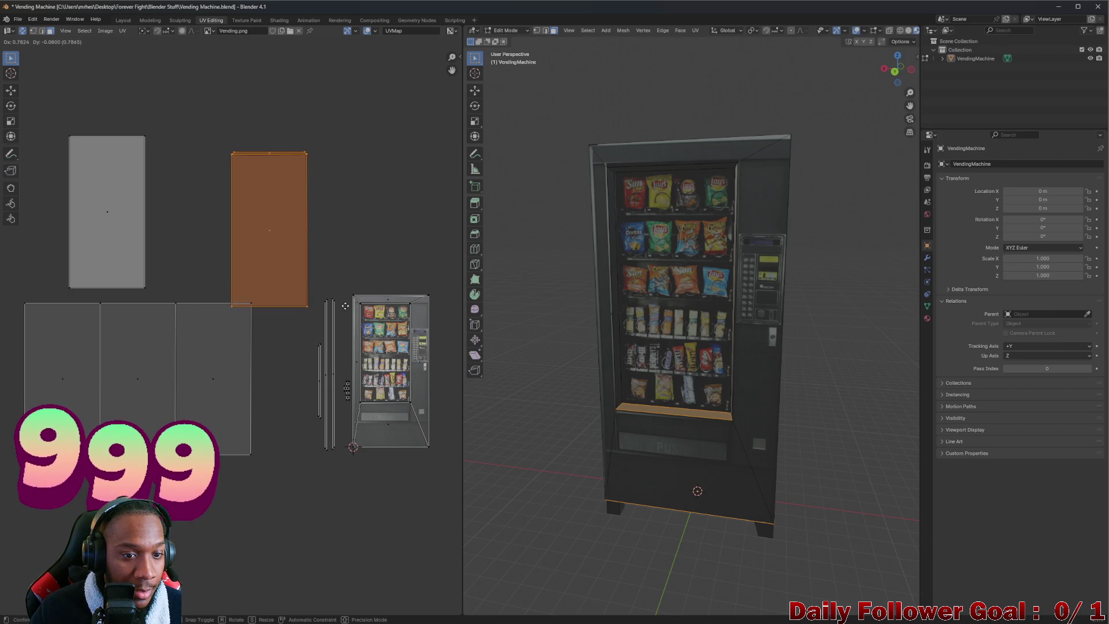
pyautogui.click(342, 280)
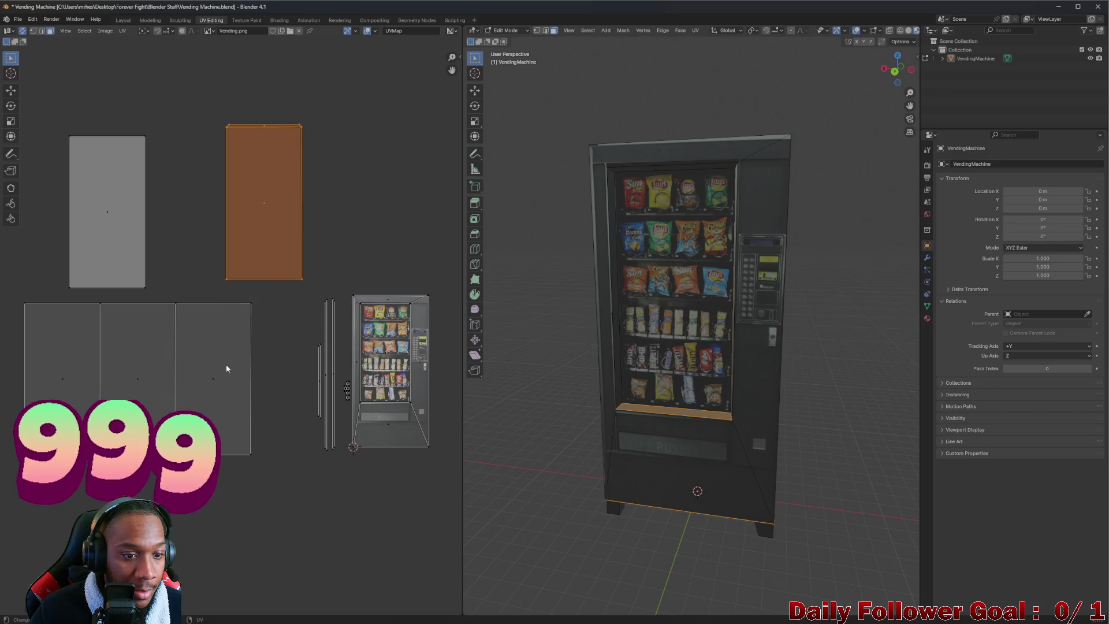
# - Stack the lower-right island under the upper one and select the bottom-left two-face island
pyautogui.click(217, 377)
pyautogui.press('g')
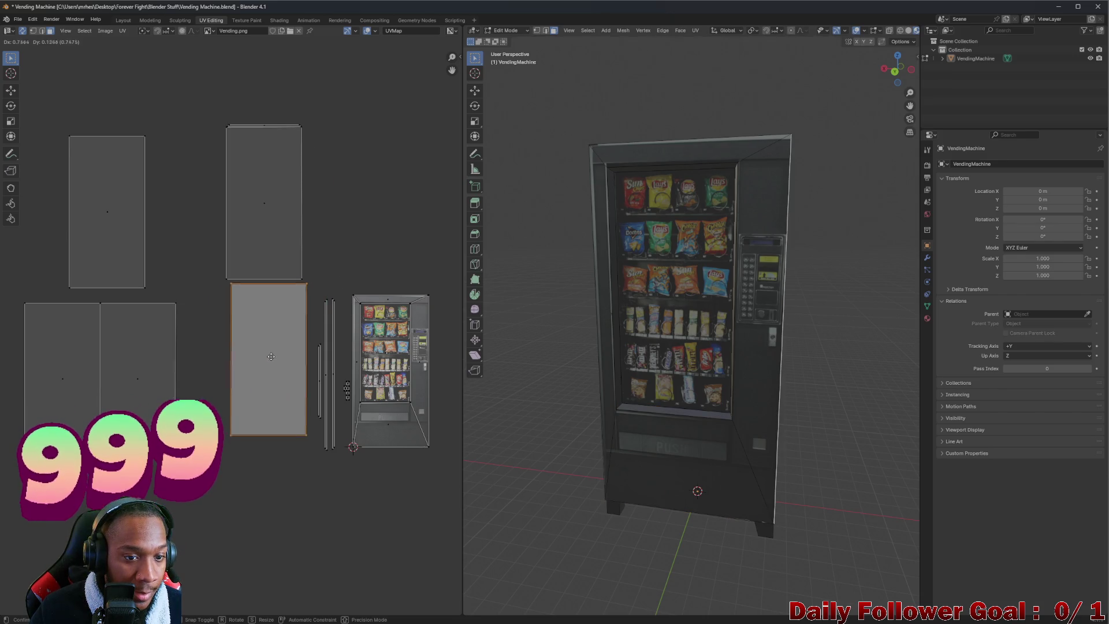
pyautogui.click(268, 355)
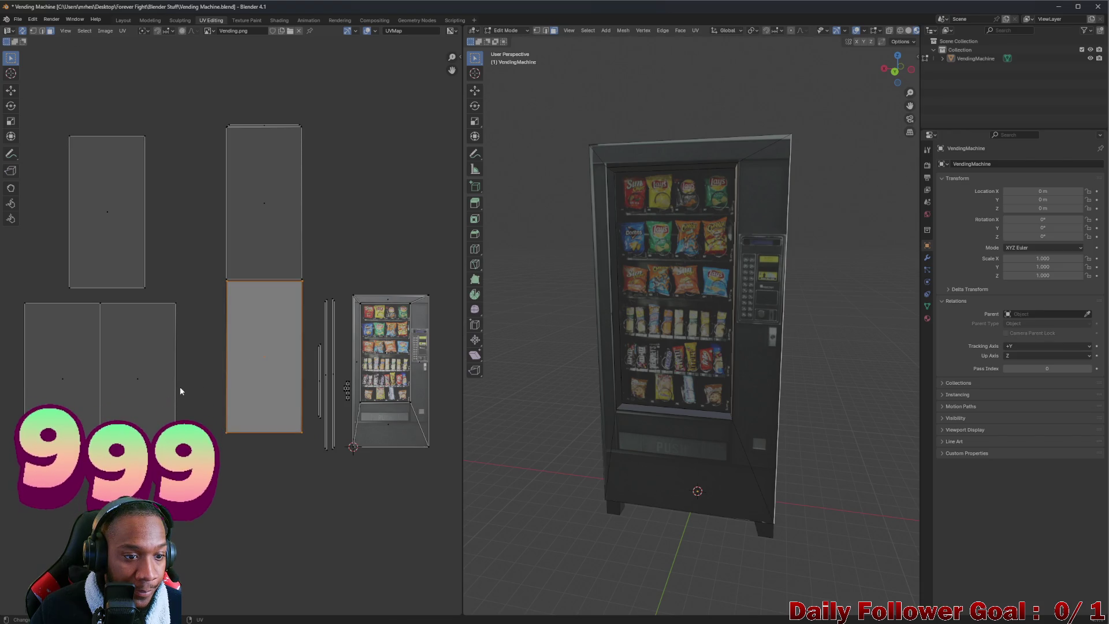
pyautogui.scroll(-2, 109, 251)
pyautogui.scroll(2, 110, 361)
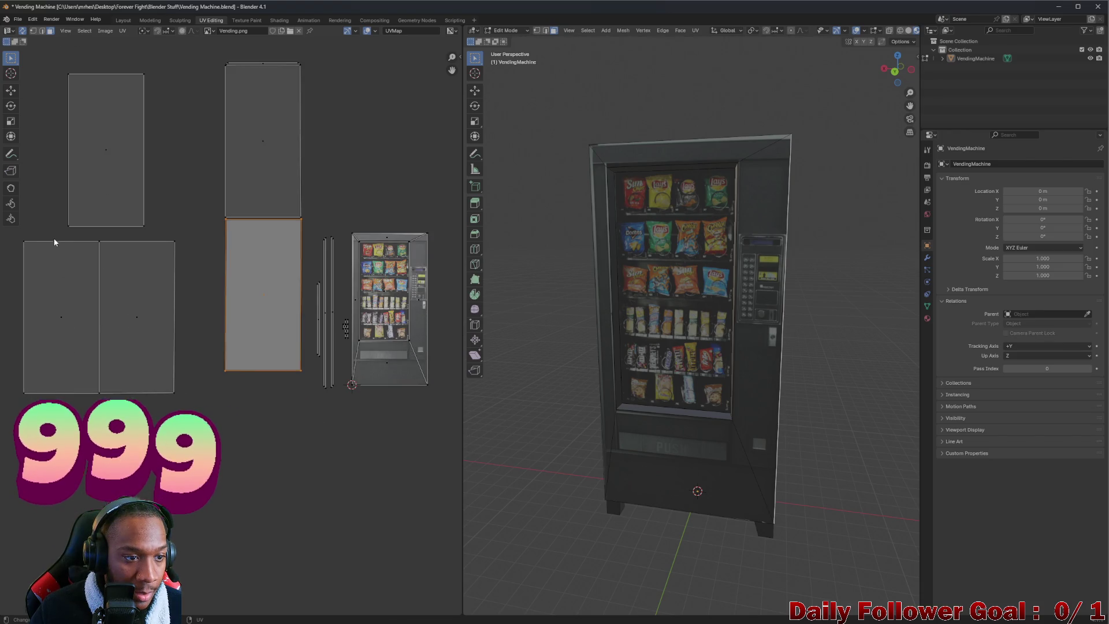
pyautogui.hscroll(-2, 55, 248)
pyautogui.moveTo(55, 254); pyautogui.dragTo(240, 439)
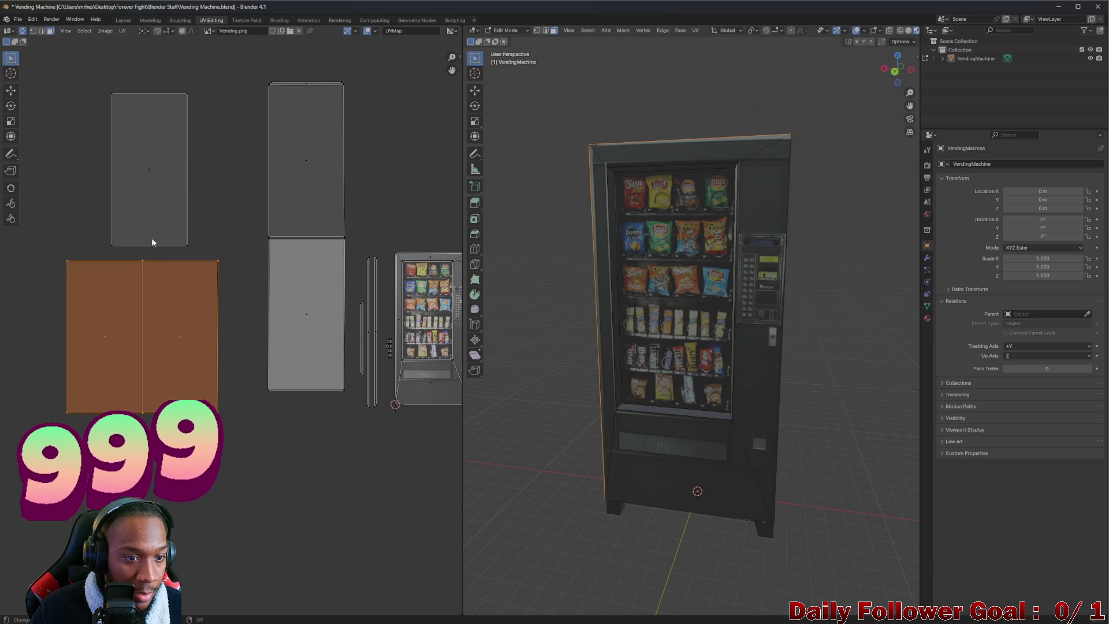
# - Scale the rectangular islands down to a tiny cluster and place it beside the vending texture
pyautogui.scroll(-3, 153, 144)
pyautogui.moveTo(102, 79)
pyautogui.mouseDown()
pyautogui.moveTo(245, 309)
pyautogui.moveTo(266, 319)
pyautogui.mouseUp()
pyautogui.scroll(5, 218, 241)
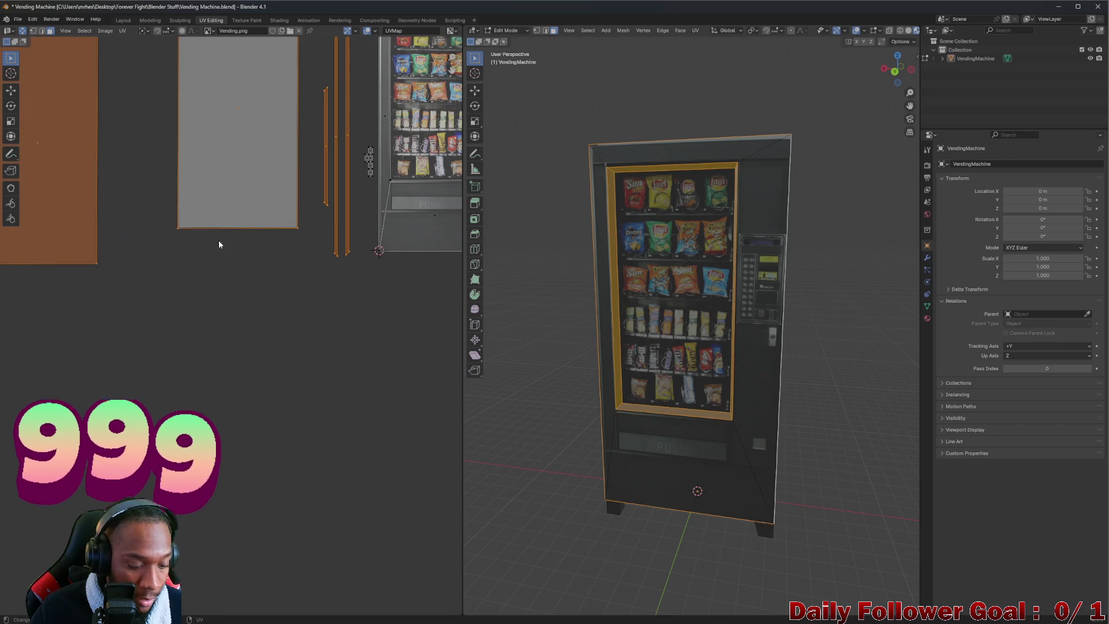
pyautogui.scroll(5, 207, 155)
pyautogui.press('s')
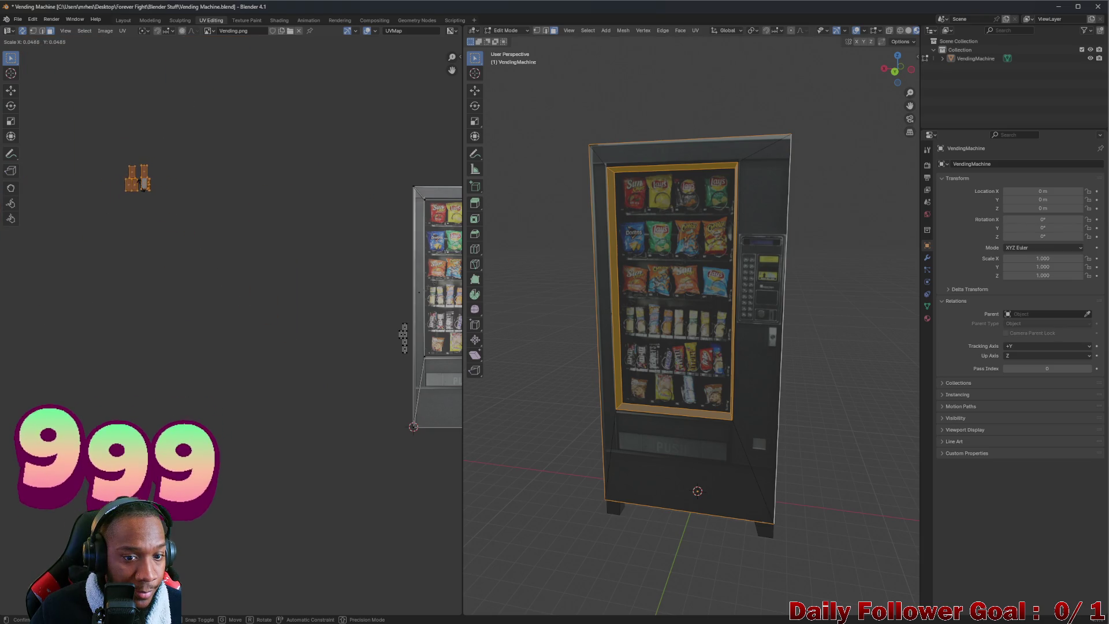
pyautogui.click(143, 190)
pyautogui.press('g')
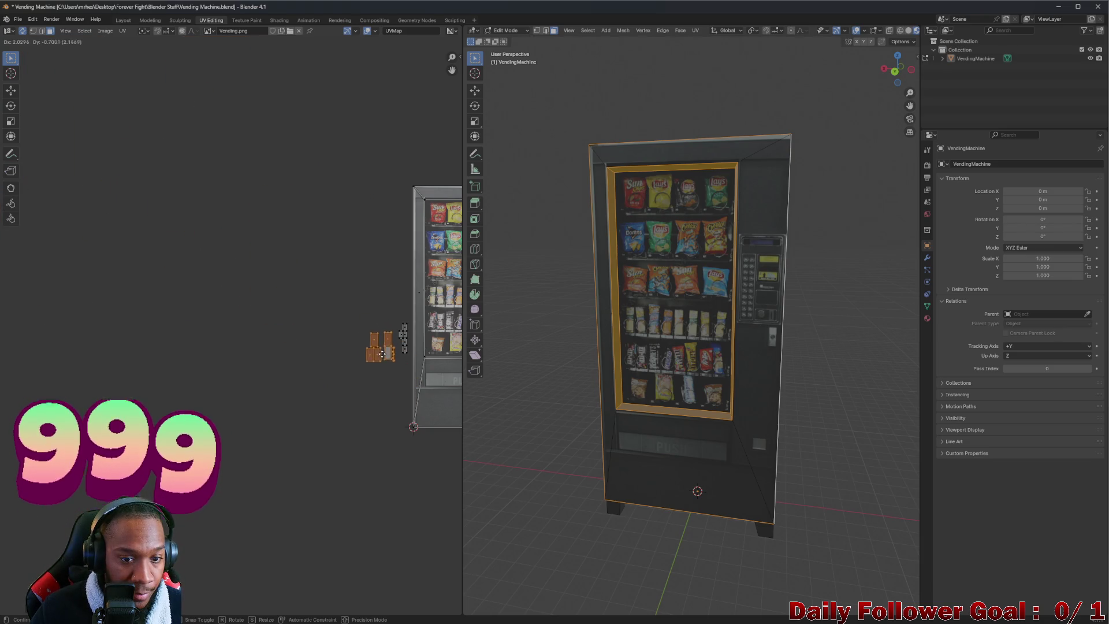
pyautogui.click(396, 375)
# - Reselect the UV islands, first the top island alone, then all of them together
pyautogui.scroll(10, 396, 375)
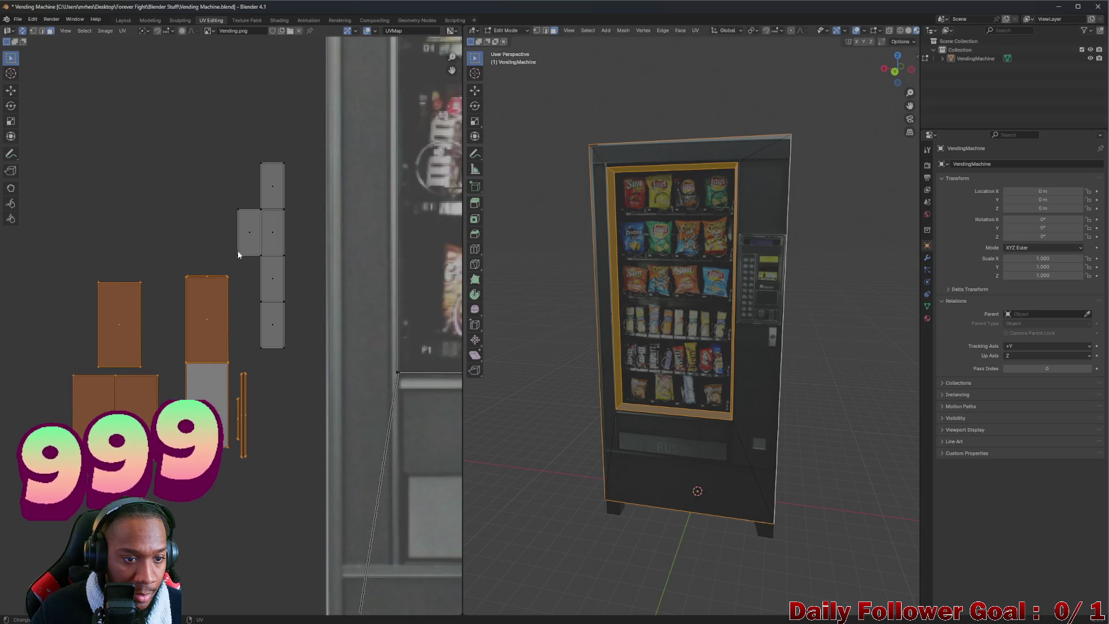
pyautogui.scroll(-8, 155, 289)
pyautogui.scroll(2, 131, 259)
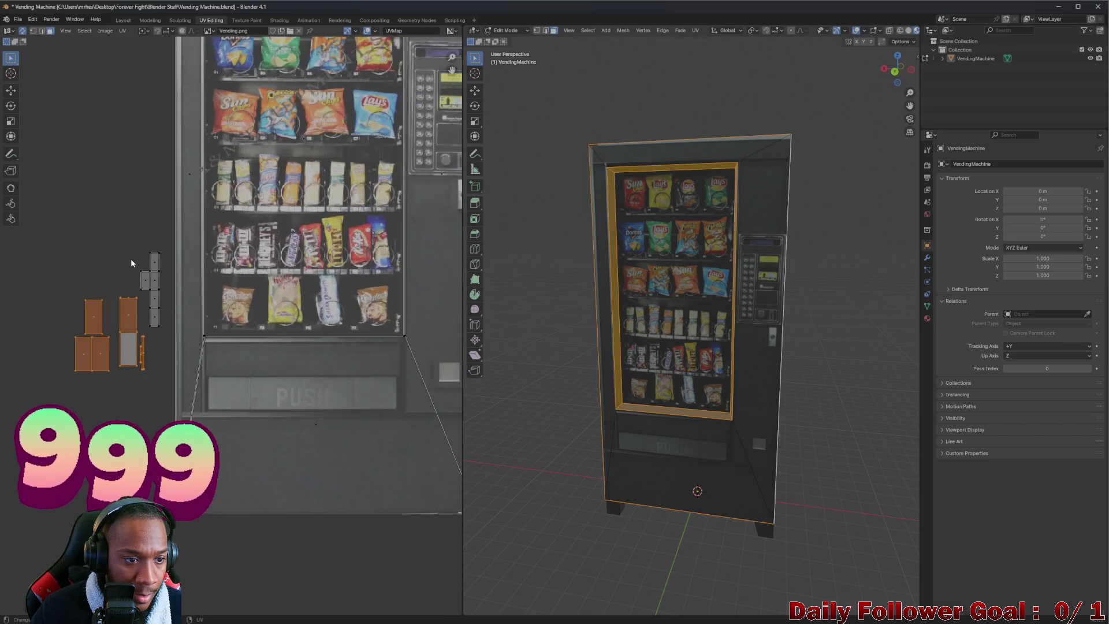
pyautogui.click(146, 249)
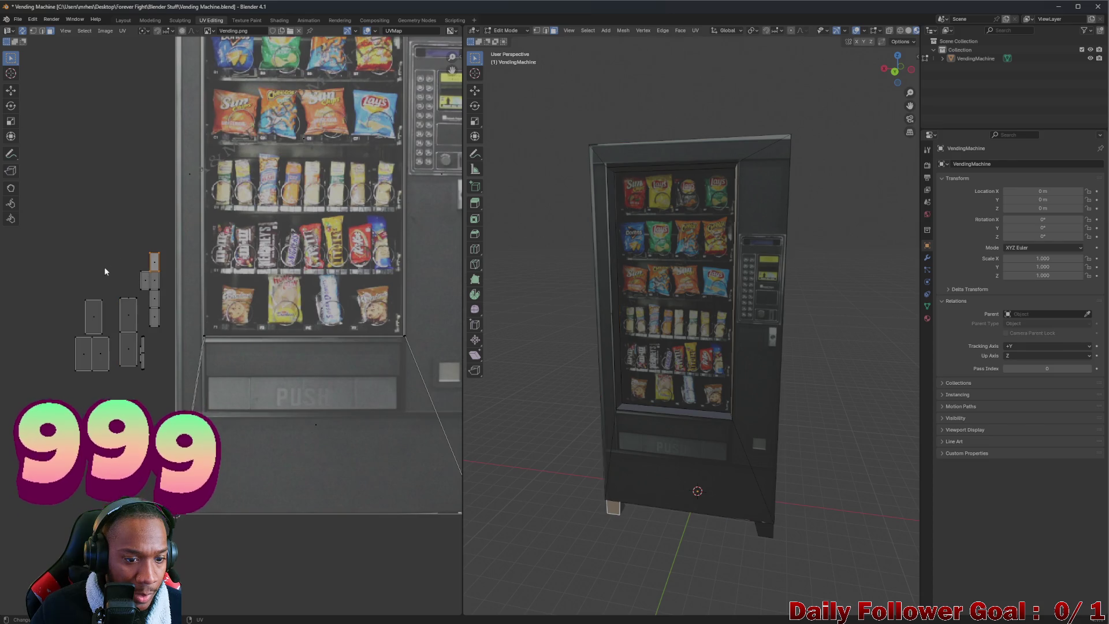
pyautogui.scroll(-1, 104, 266)
pyautogui.moveTo(62, 241); pyautogui.dragTo(149, 375)
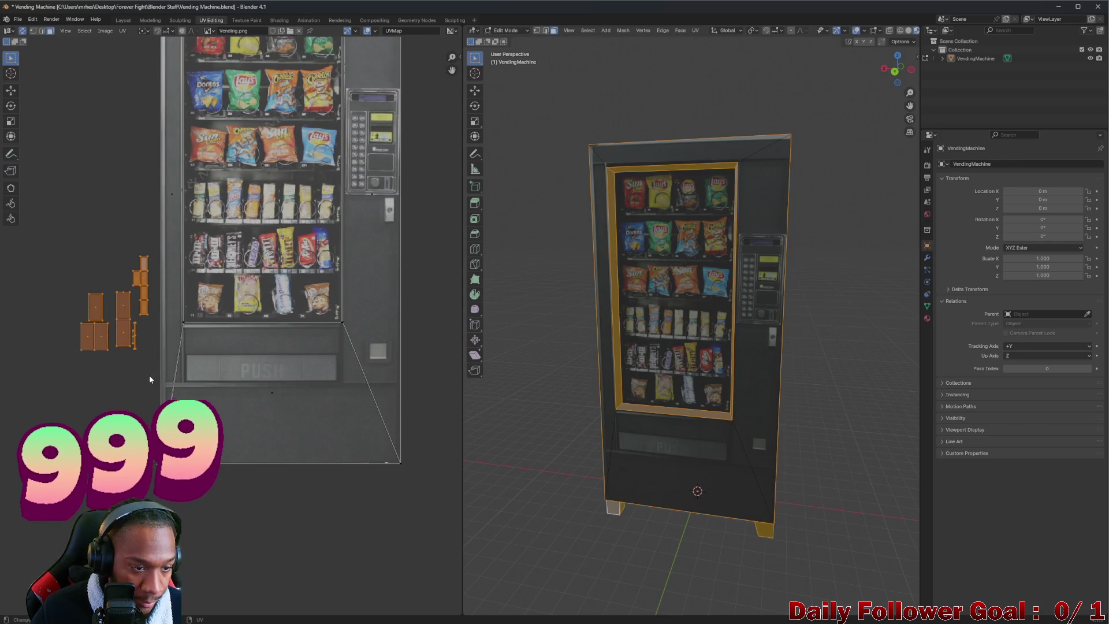
# - Shift all selected islands, then select the linked small islands and move them far left
pyautogui.press('g')
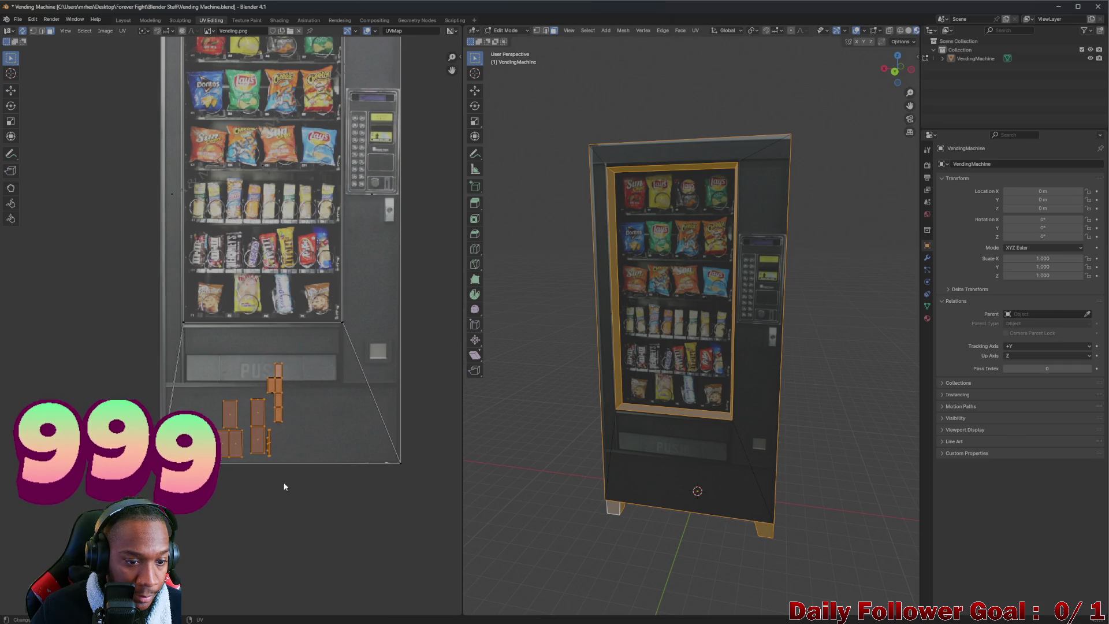
pyautogui.click(300, 454)
pyautogui.click(295, 441)
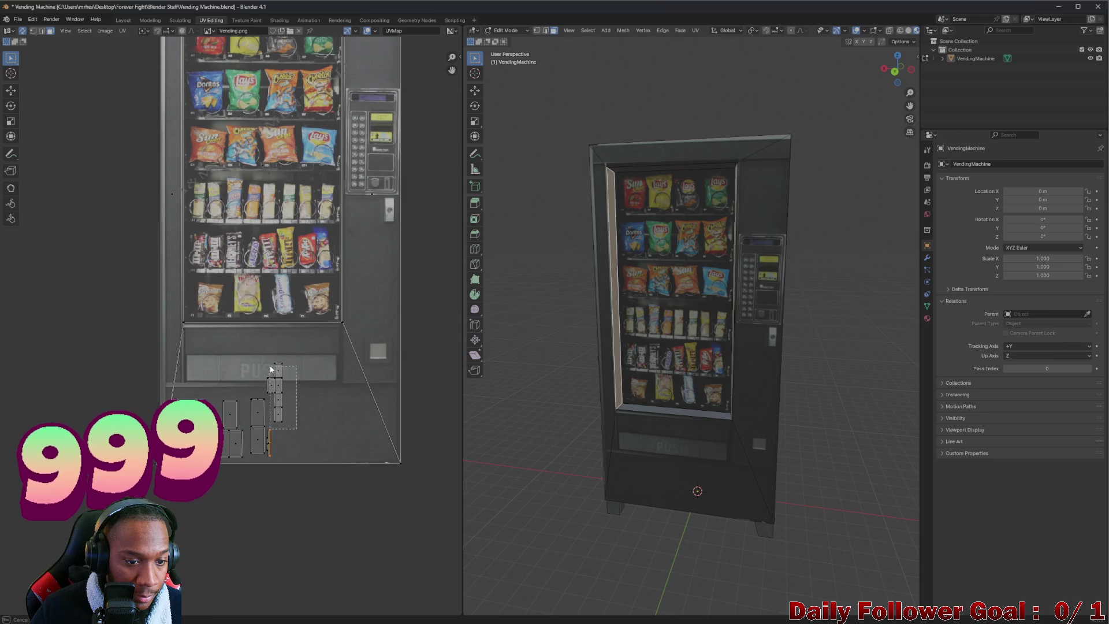
pyautogui.press('l')
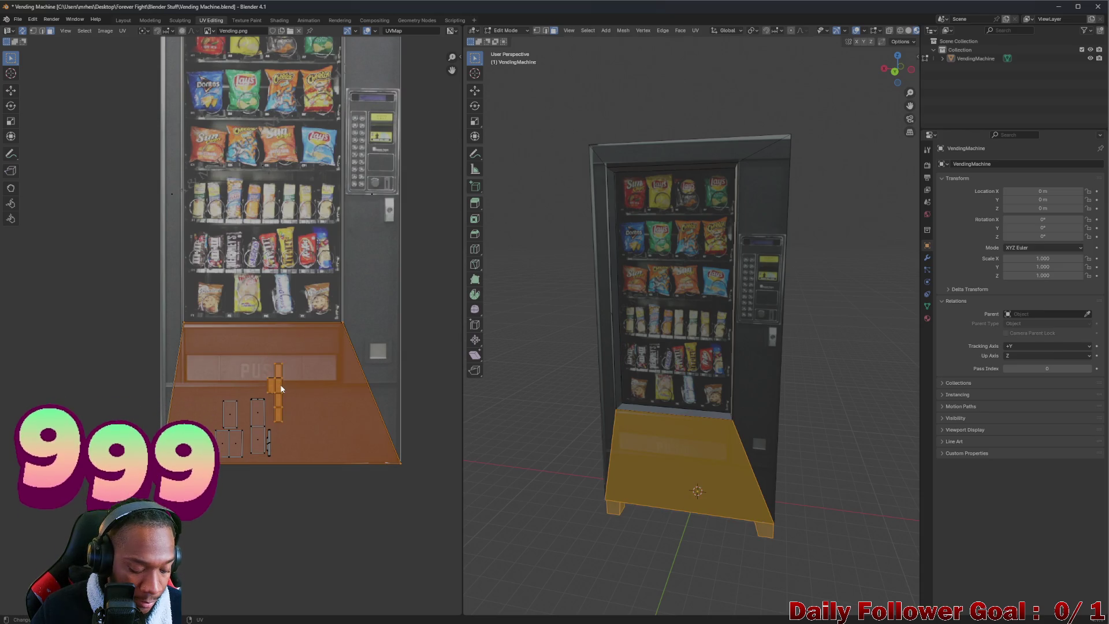
pyautogui.click(281, 388)
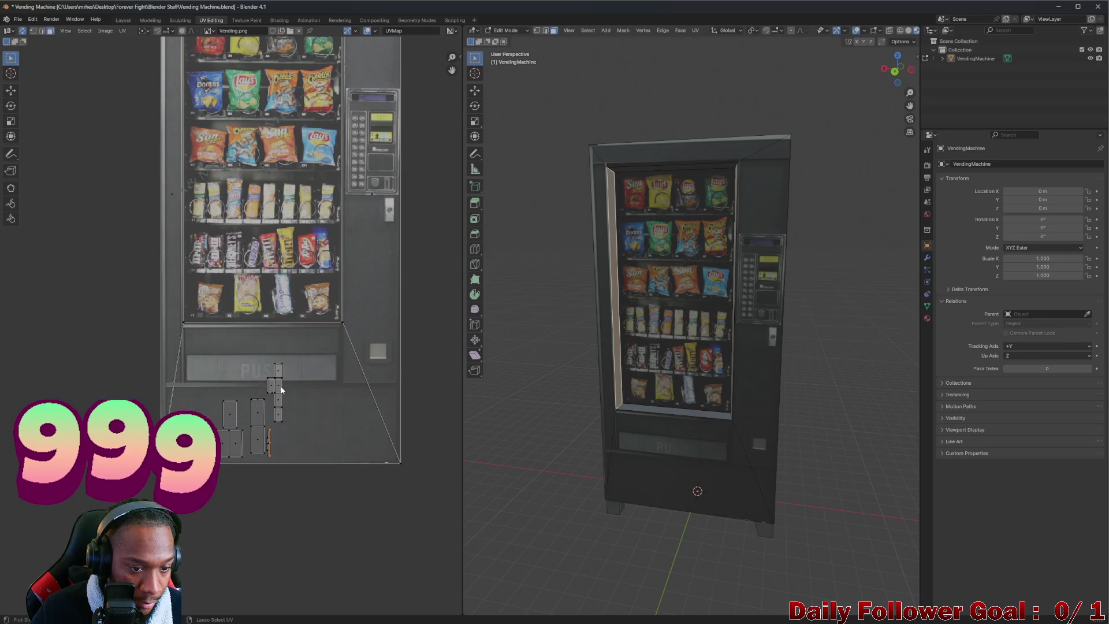
pyautogui.press('l')
pyautogui.moveTo(282, 389); pyautogui.dragTo(97, 387)
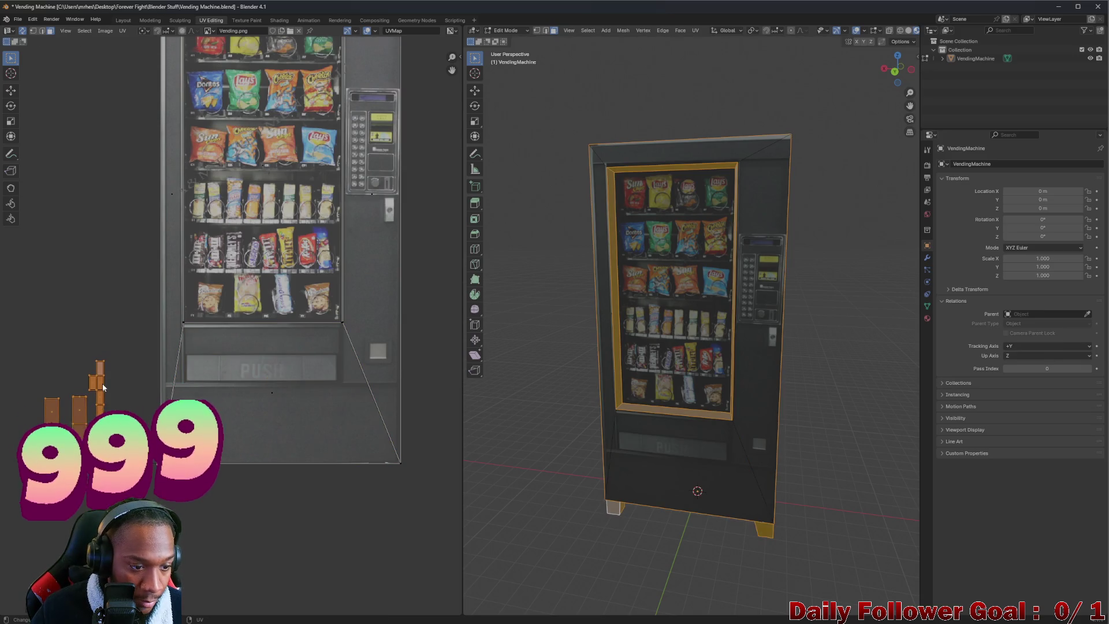
# - Reposition the glass-panel island and then the machine-legs island to new spots
pyautogui.scroll(3, 96, 387)
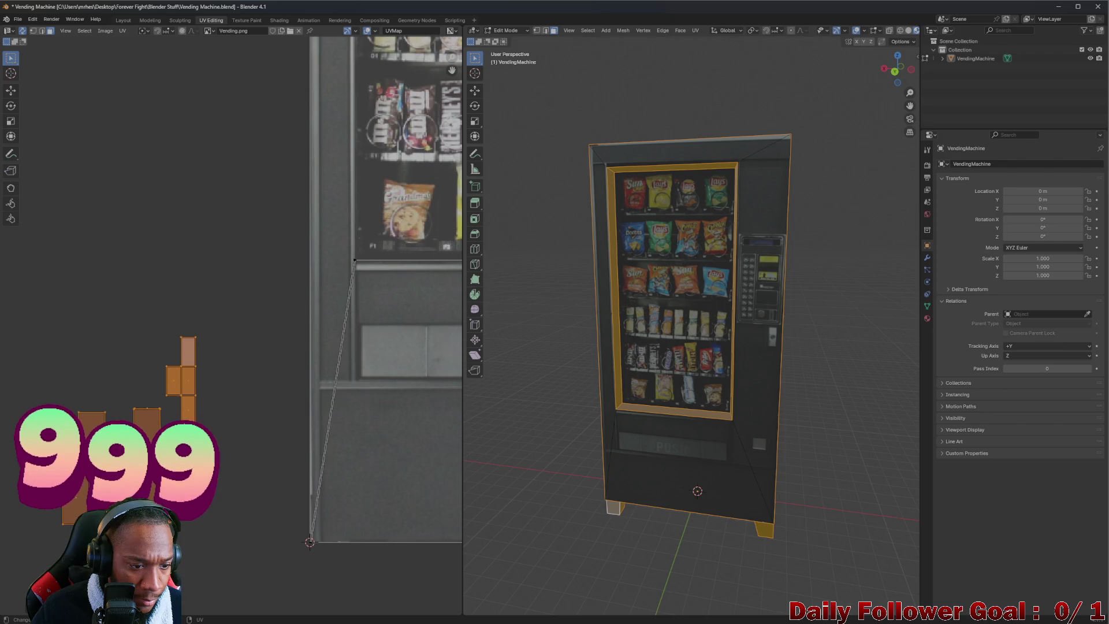
pyautogui.click(55, 397)
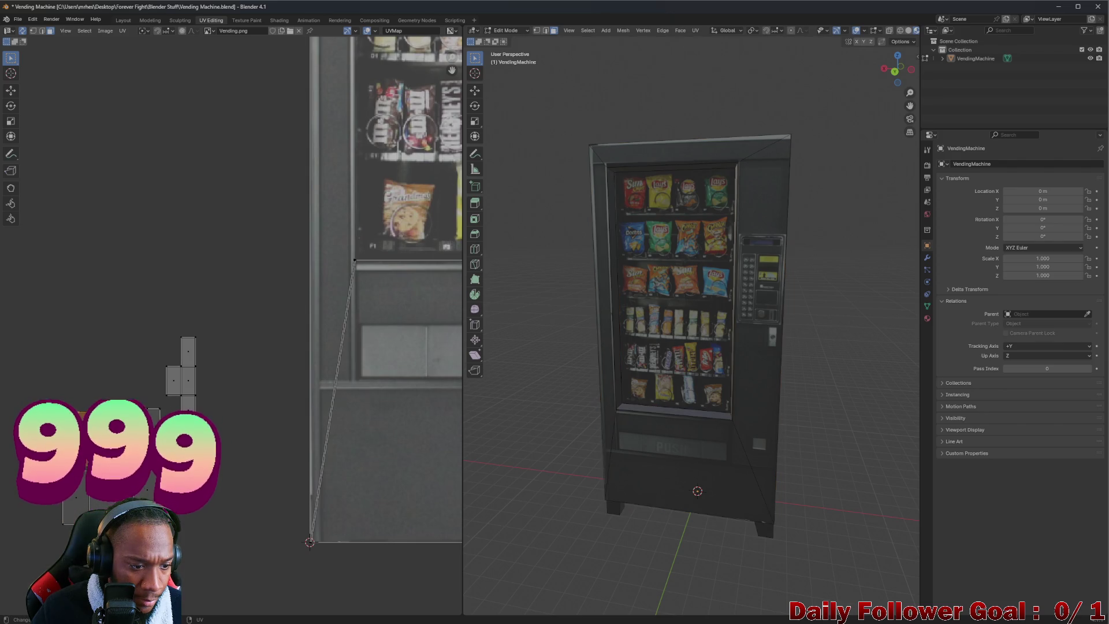
pyautogui.press('g')
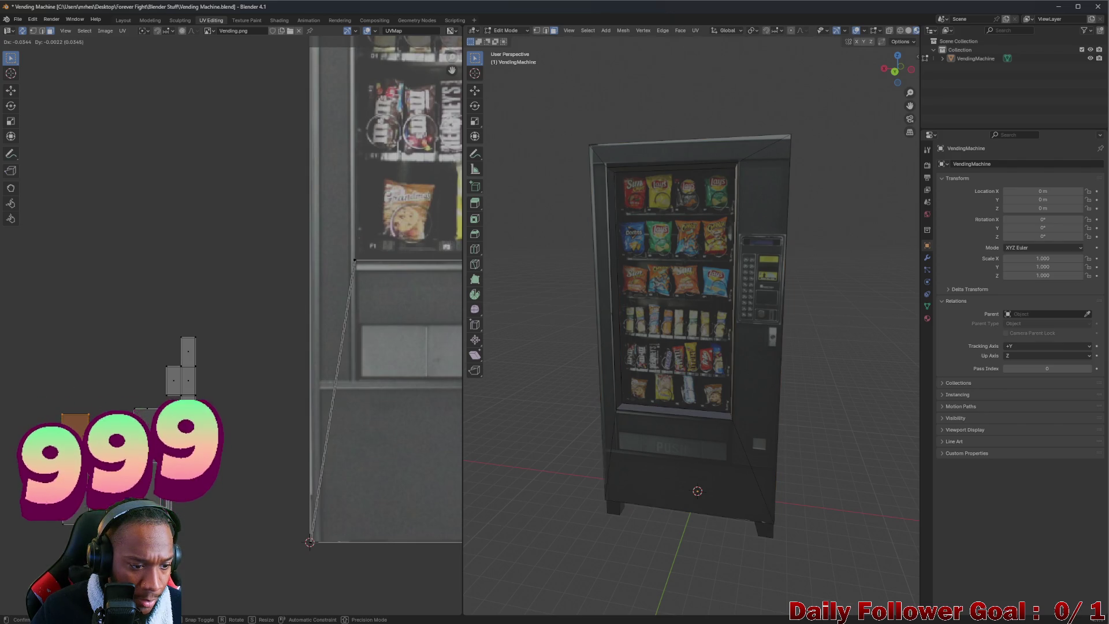
pyautogui.press('Return')
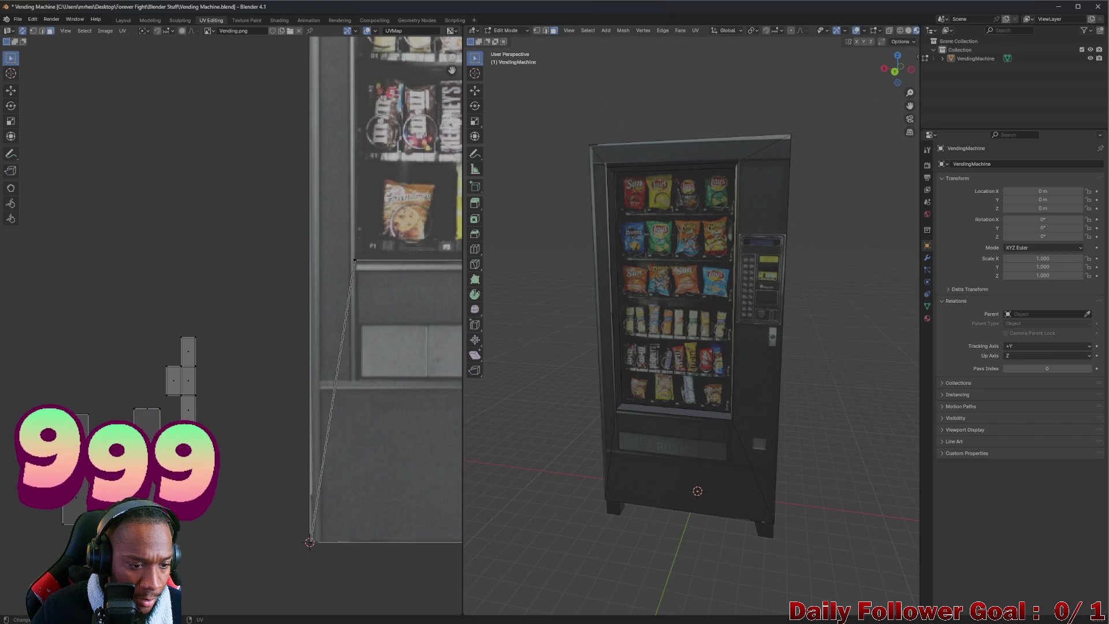
pyautogui.click(180, 509)
pyautogui.press('g')
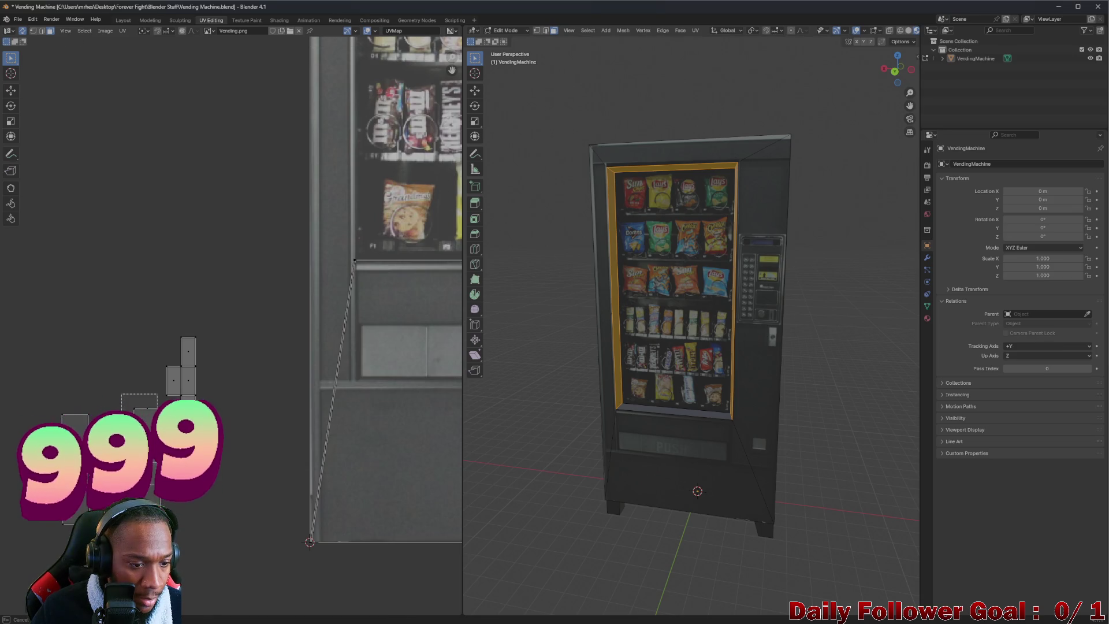
pyautogui.click(153, 412)
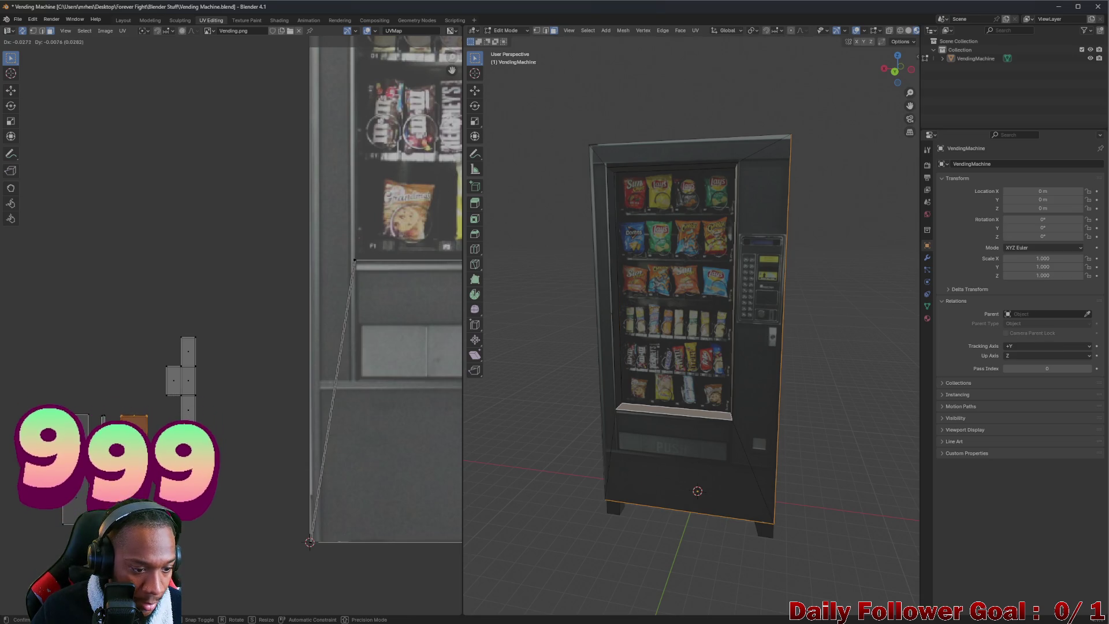
pyautogui.click(176, 369)
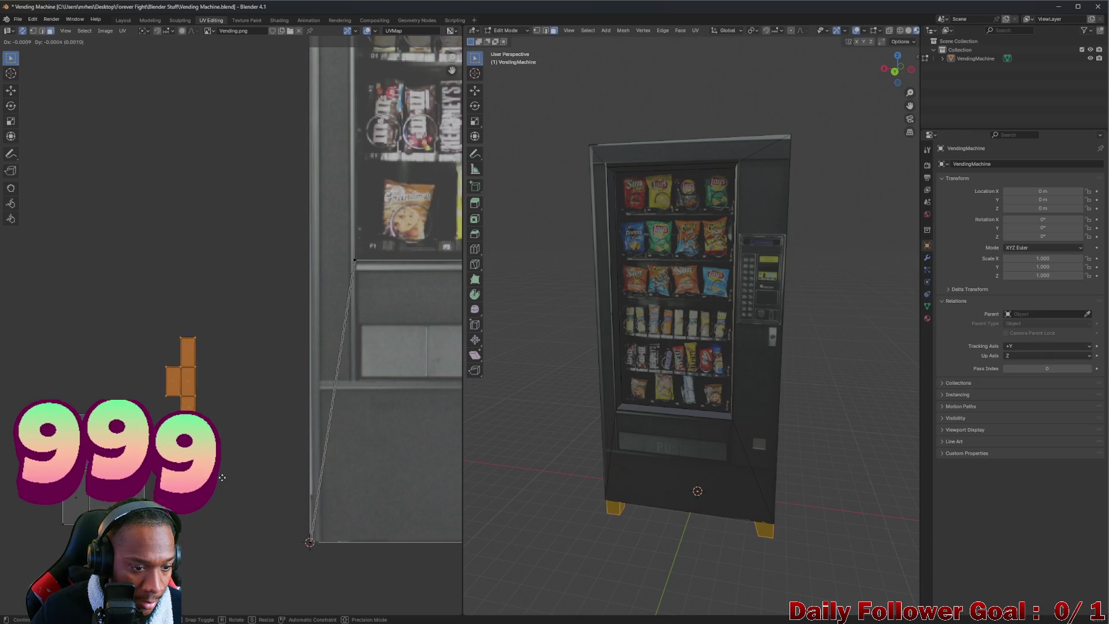
pyautogui.press('g')
pyautogui.click(205, 537)
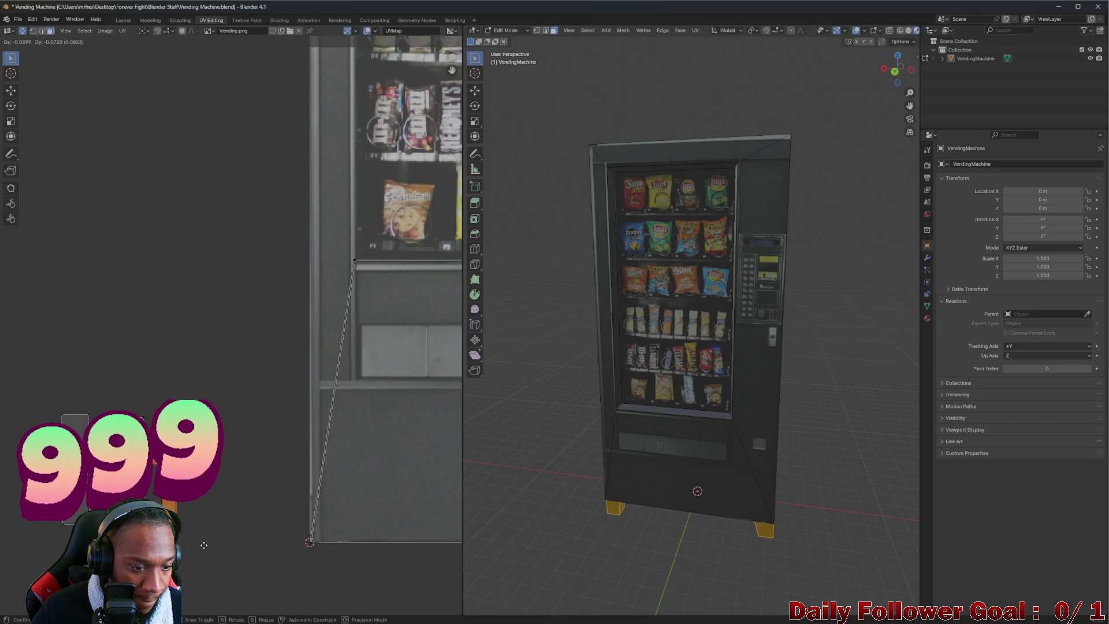
# - Slide the legs island slightly right and clear the selection
pyautogui.scroll(-5, 240, 554)
pyautogui.press('a')
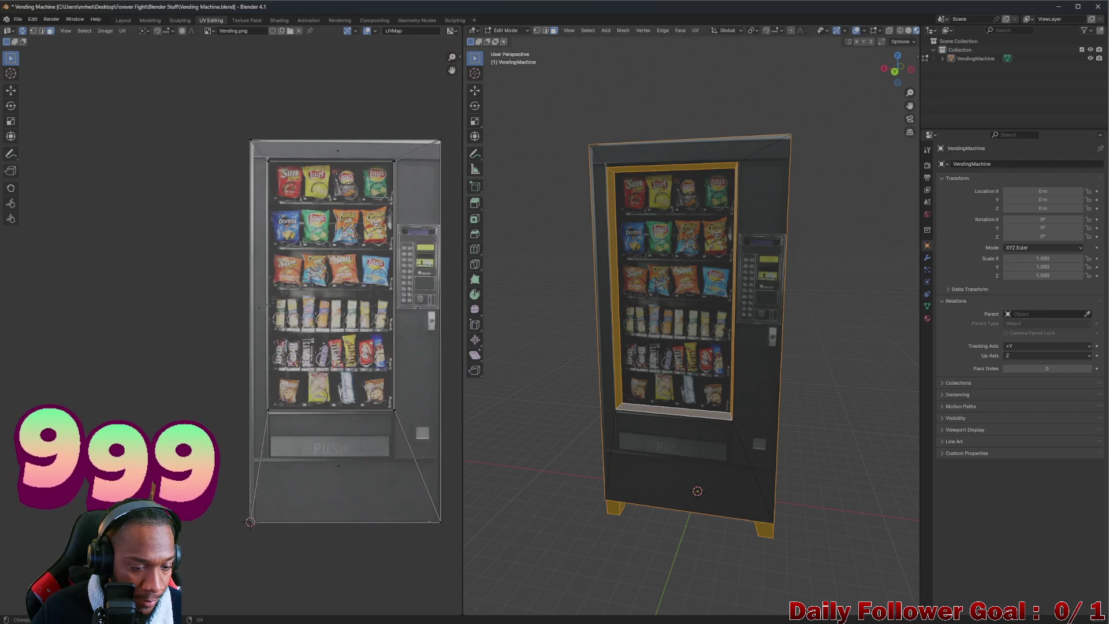
pyautogui.moveTo(341, 509); pyautogui.dragTo(371, 503)
pyautogui.hotkey('alt', 'a')
pyautogui.moveTo(664, 289)
pyautogui.mouseDown()
pyautogui.moveTo(722, 266)
pyautogui.moveTo(664, 260)
pyautogui.moveTo(696, 252)
pyautogui.moveTo(827, 252)
pyautogui.moveTo(502, 262)
pyautogui.moveTo(664, 278)
pyautogui.mouseUp()
pyautogui.scroll(1, 296, 505)
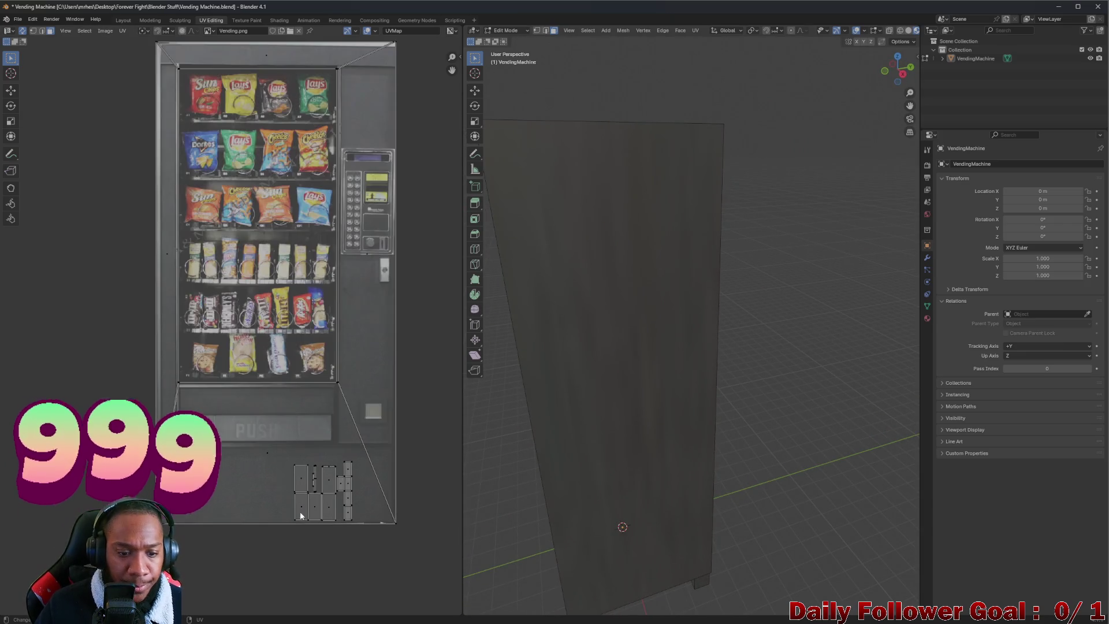
# - Move the small leftover islands to the bottom-right corner and shrink them into a tiny patch
pyautogui.moveTo(292, 457); pyautogui.dragTo(369, 515)
pyautogui.press('g')
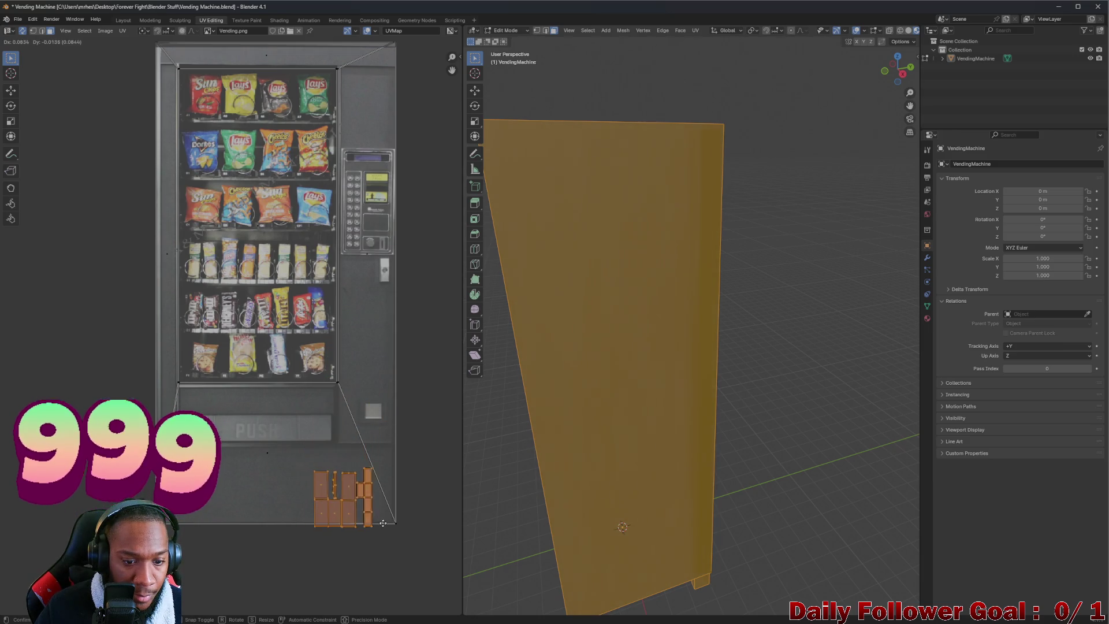
pyautogui.click(367, 518)
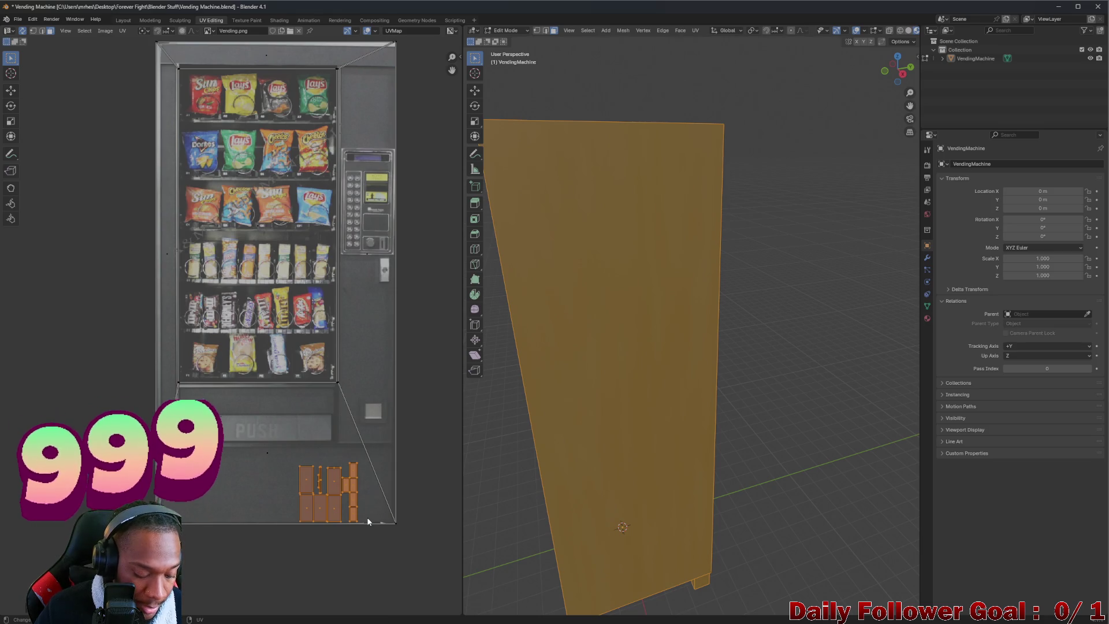
pyautogui.press('s')
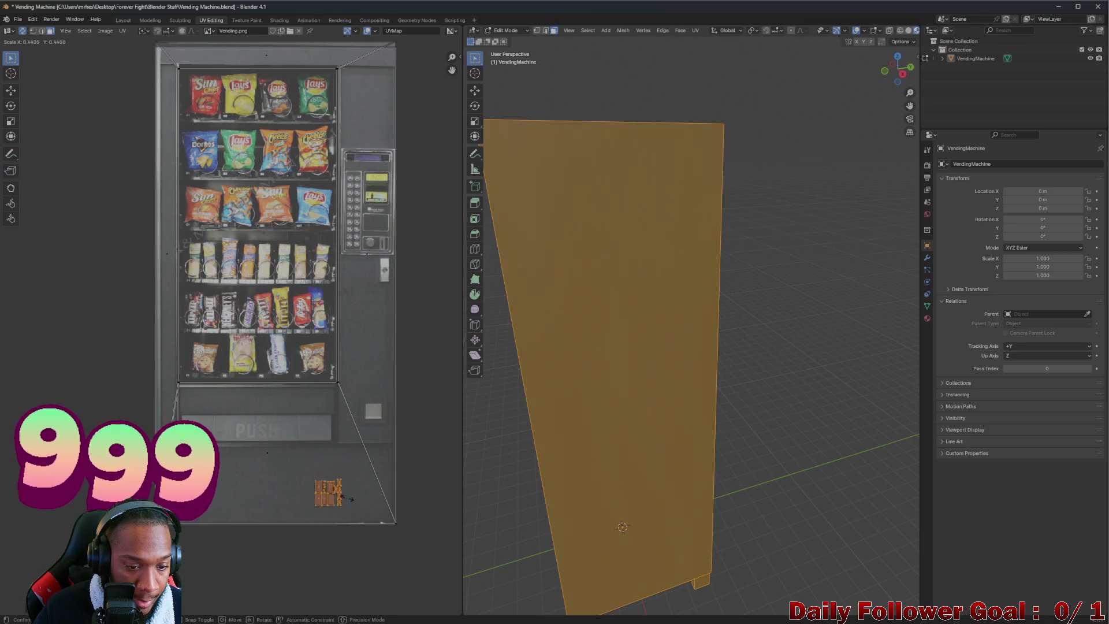
pyautogui.click(369, 511)
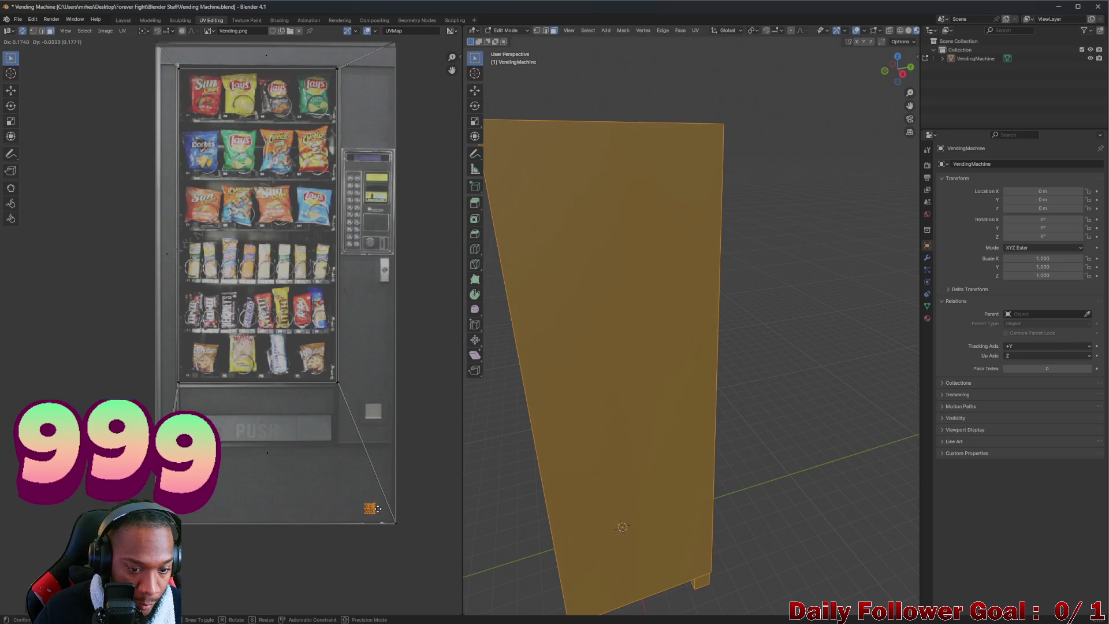
# - Orbit to check the machine's texture and return to the Layout workspace
pyautogui.click(488, 422)
pyautogui.moveTo(488, 422)
pyautogui.mouseDown()
pyautogui.moveTo(508, 435)
pyautogui.moveTo(869, 411)
pyautogui.moveTo(722, 421)
pyautogui.moveTo(760, 380)
pyautogui.moveTo(854, 426)
pyautogui.mouseUp()
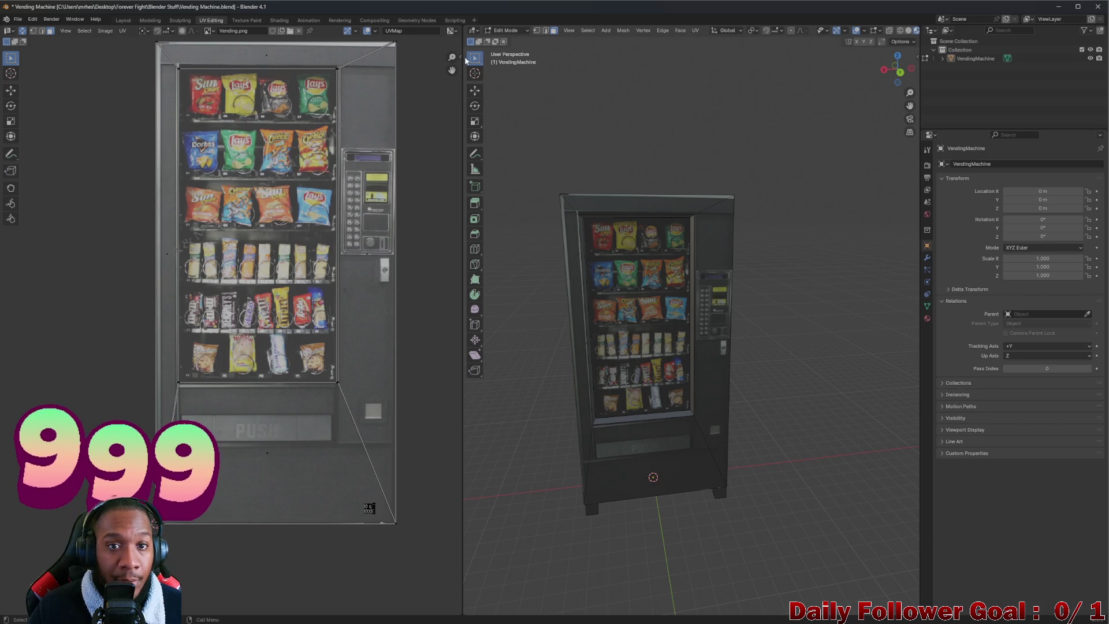
pyautogui.click(123, 22)
pyautogui.moveTo(458, 263)
pyautogui.mouseDown()
pyautogui.moveTo(604, 261)
pyautogui.moveTo(418, 221)
pyautogui.moveTo(395, 314)
pyautogui.moveTo(574, 251)
pyautogui.moveTo(596, 205)
pyautogui.moveTo(421, 300)
pyautogui.moveTo(293, 213)
pyautogui.moveTo(233, 243)
pyautogui.moveTo(447, 273)
pyautogui.mouseUp()
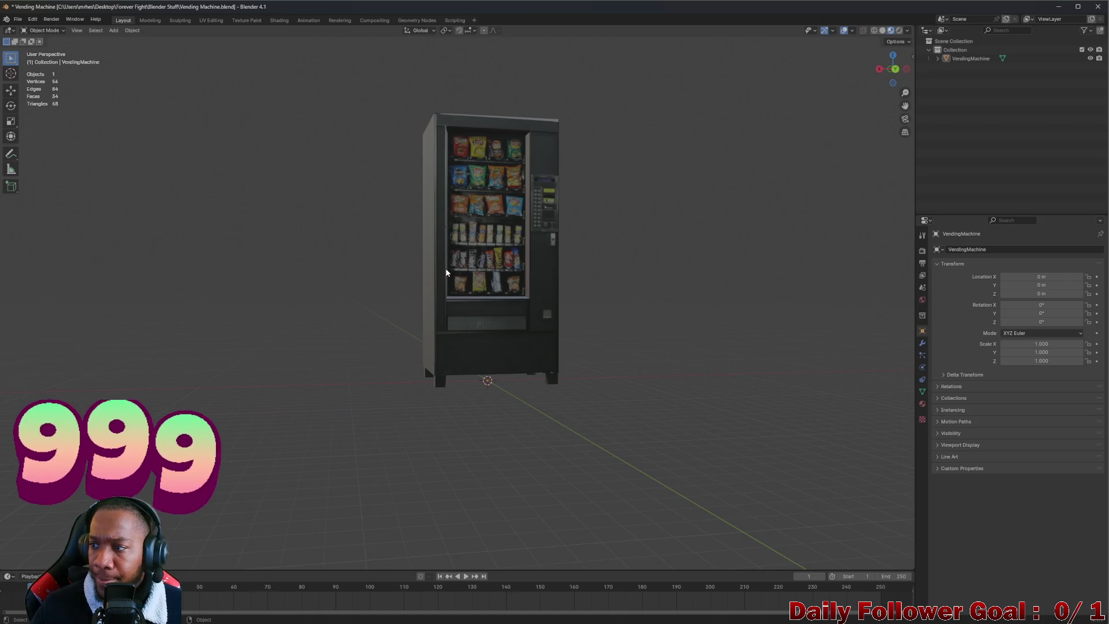
# - Save Vending Machine.blend while orbiting around the finished textured model
pyautogui.scroll(2, 500, 252)
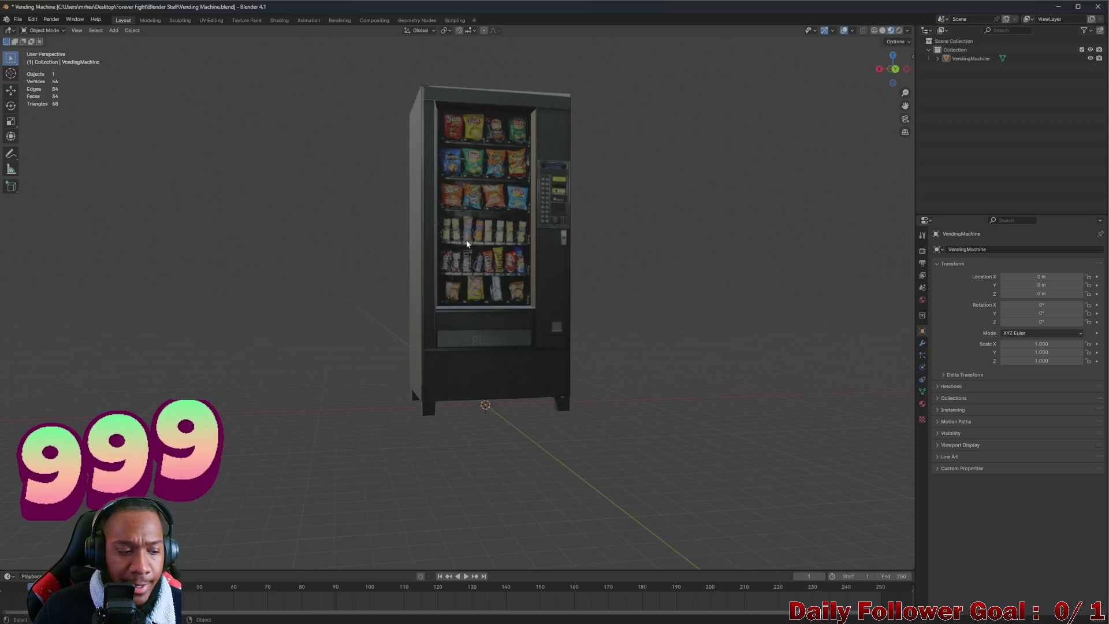
pyautogui.moveTo(266, 337)
pyautogui.mouseDown()
pyautogui.moveTo(270, 273)
pyautogui.moveTo(217, 203)
pyautogui.moveTo(334, 240)
pyautogui.moveTo(369, 225)
pyautogui.moveTo(287, 223)
pyautogui.moveTo(309, 232)
pyautogui.mouseUp()
pyautogui.hotkey('ctrl', 's')
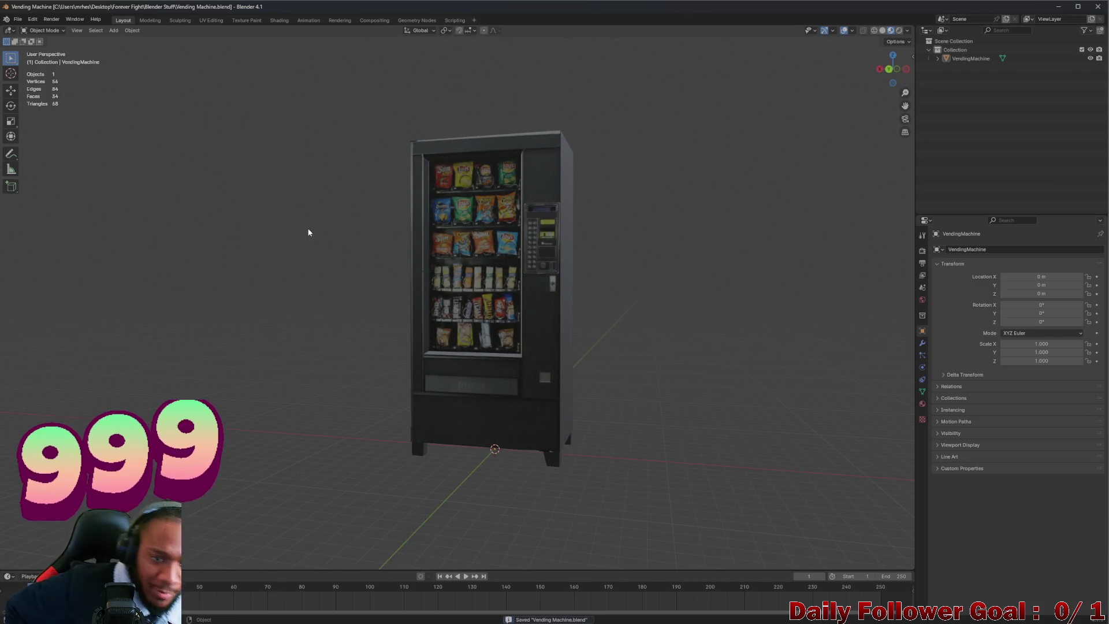
pyautogui.scroll(4, 508, 311)
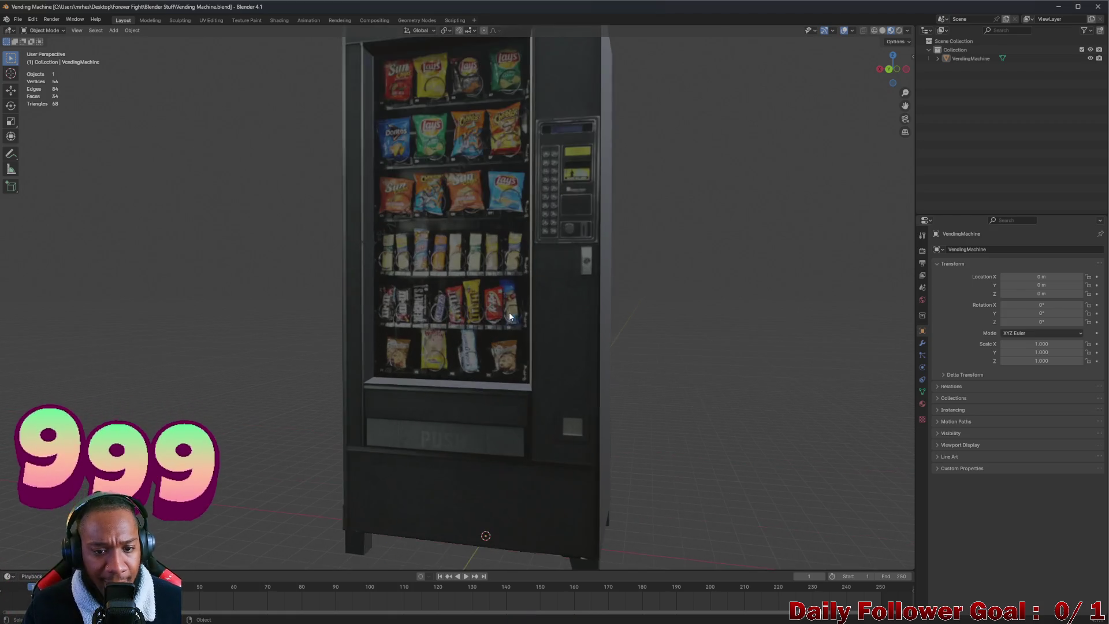
pyautogui.scroll(-2, 392, 295)
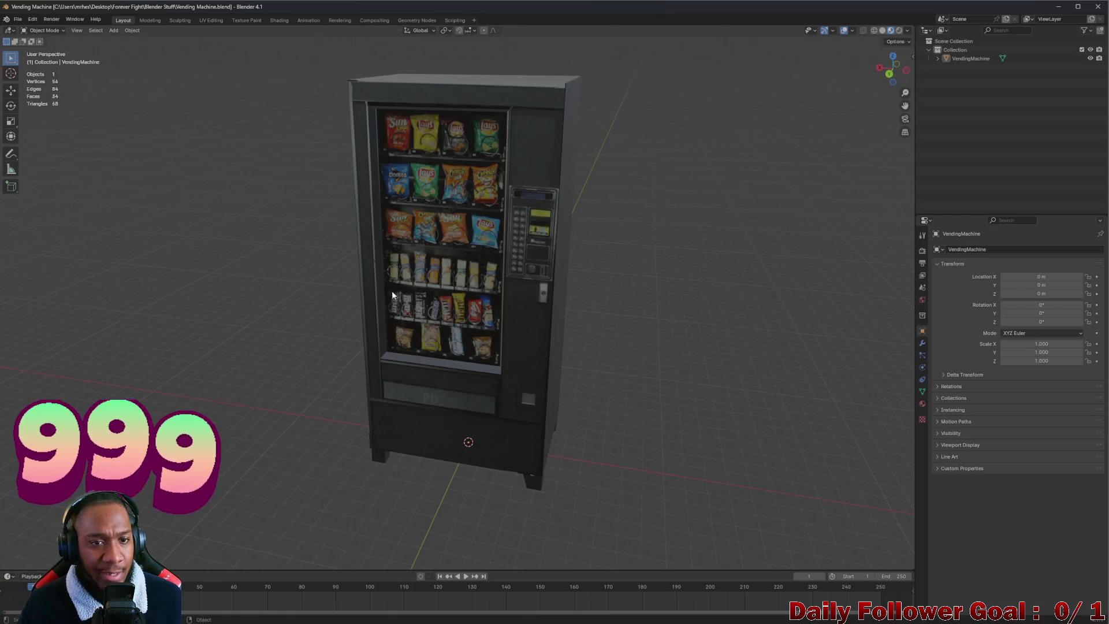
pyautogui.moveTo(379, 289)
pyautogui.mouseDown()
pyautogui.moveTo(295, 255)
pyautogui.moveTo(376, 260)
pyautogui.moveTo(433, 279)
pyautogui.moveTo(415, 234)
pyautogui.moveTo(366, 243)
pyautogui.moveTo(343, 343)
pyautogui.mouseUp()
pyautogui.scroll(-2, 370, 245)
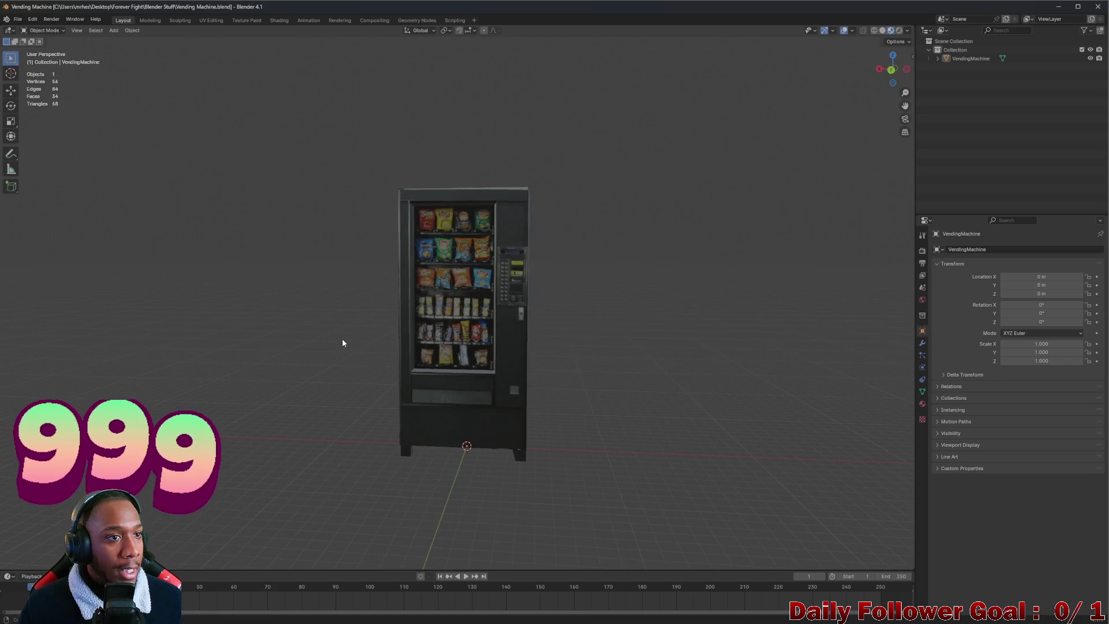
pyautogui.click(18, 21)
# - Start an FBX (.fbx) export and move the export browser onto the other screen
pyautogui.moveTo(38, 153)
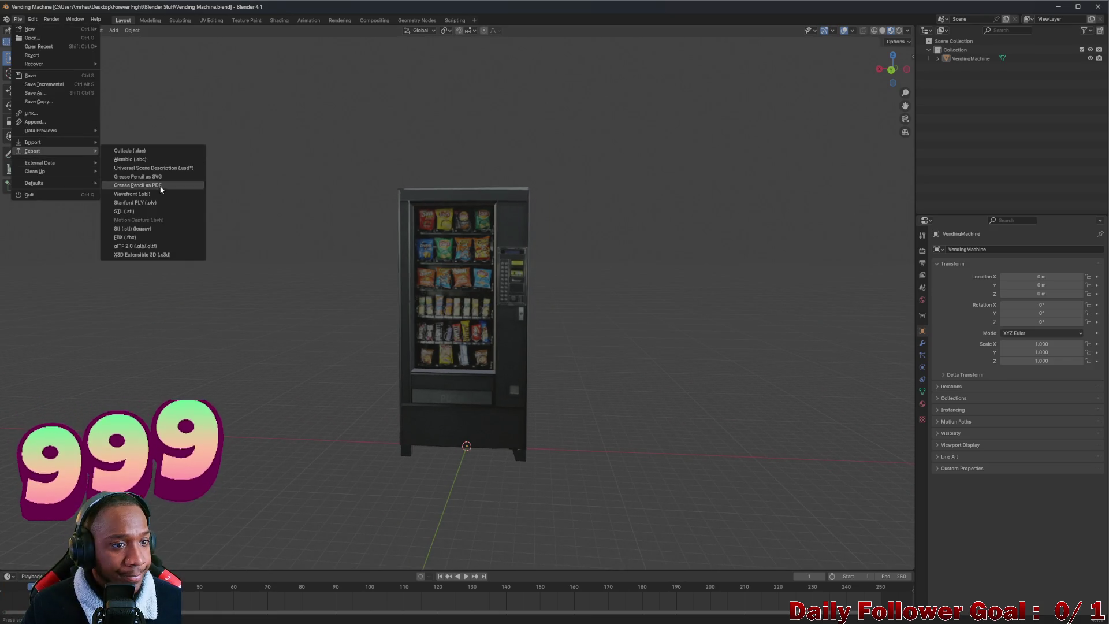
pyautogui.click(142, 238)
pyautogui.moveTo(491, 123)
pyautogui.mouseDown()
pyautogui.moveTo(255, 154)
pyautogui.moveTo(0, 168)
pyautogui.mouseUp()
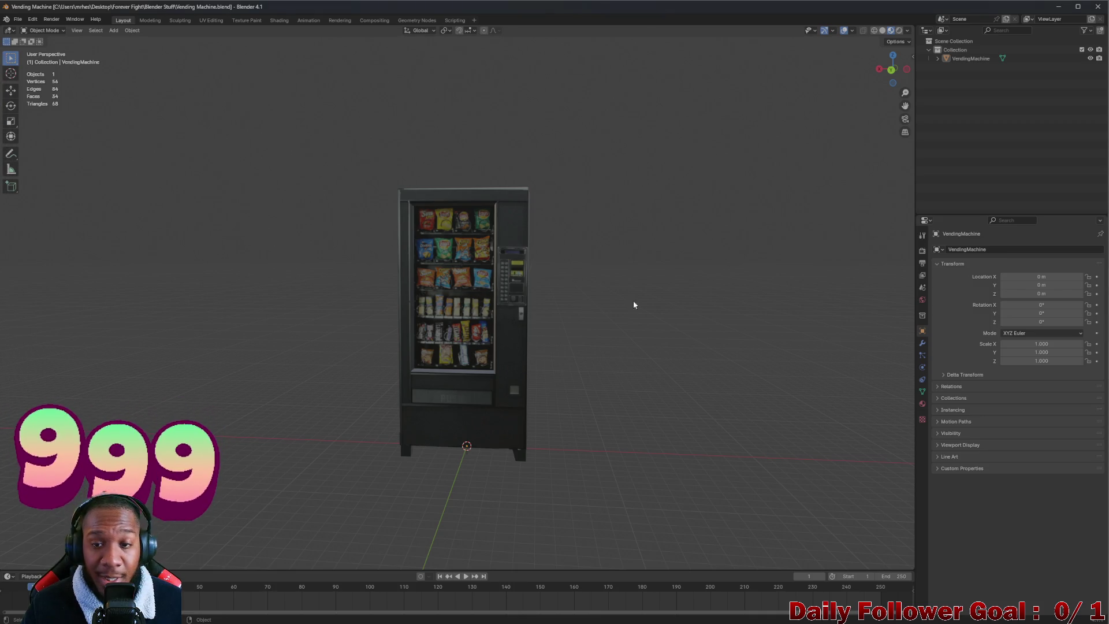
# - Frame the VendingMachine in Unity's Scene view, orbit to its front-left, then return to Blender
pyautogui.moveTo(700, 618)
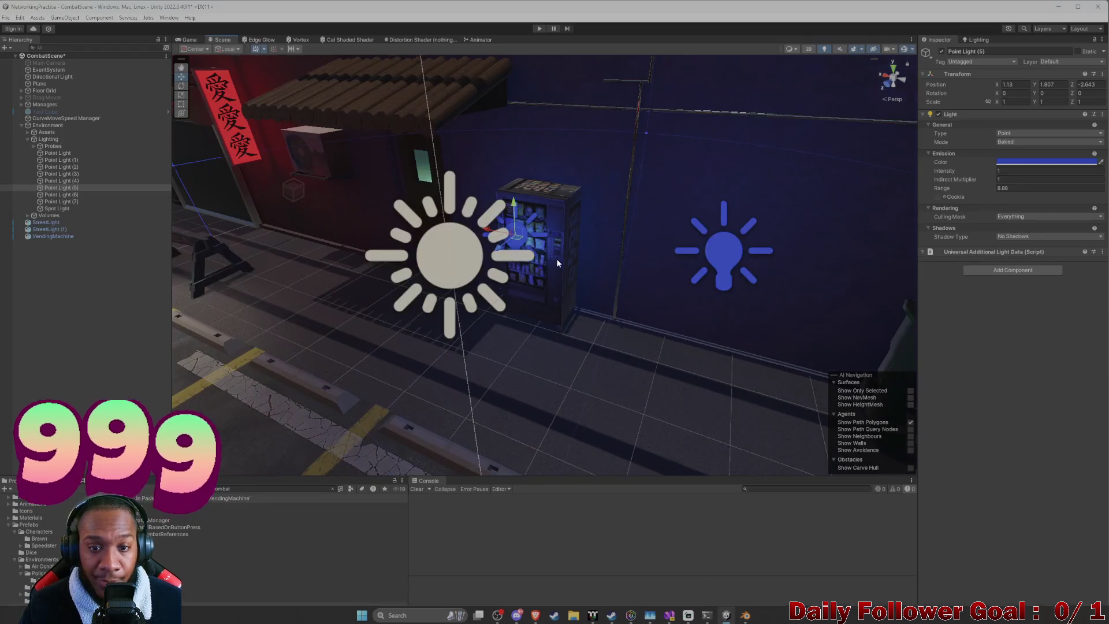
pyautogui.moveTo(556, 258)
pyautogui.mouseDown()
pyautogui.moveTo(536, 258)
pyautogui.moveTo(508, 183)
pyautogui.moveTo(466, 168)
pyautogui.moveTo(520, 280)
pyautogui.moveTo(512, 178)
pyautogui.moveTo(515, 193)
pyautogui.moveTo(473, 185)
pyautogui.mouseUp()
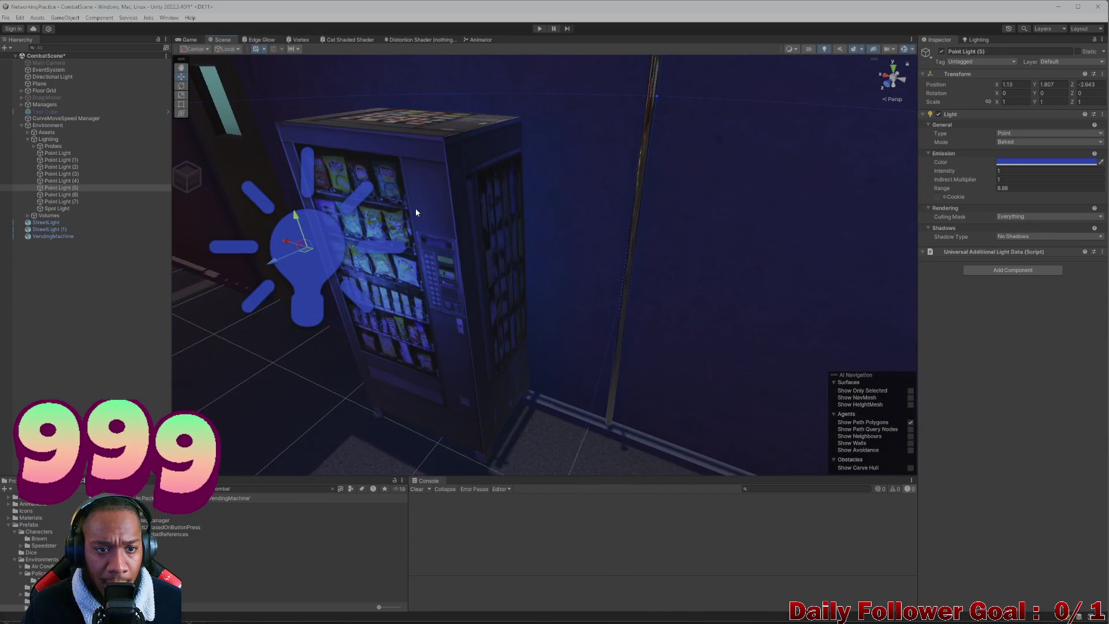
pyautogui.click(415, 213)
pyautogui.scroll(10, 574, 314)
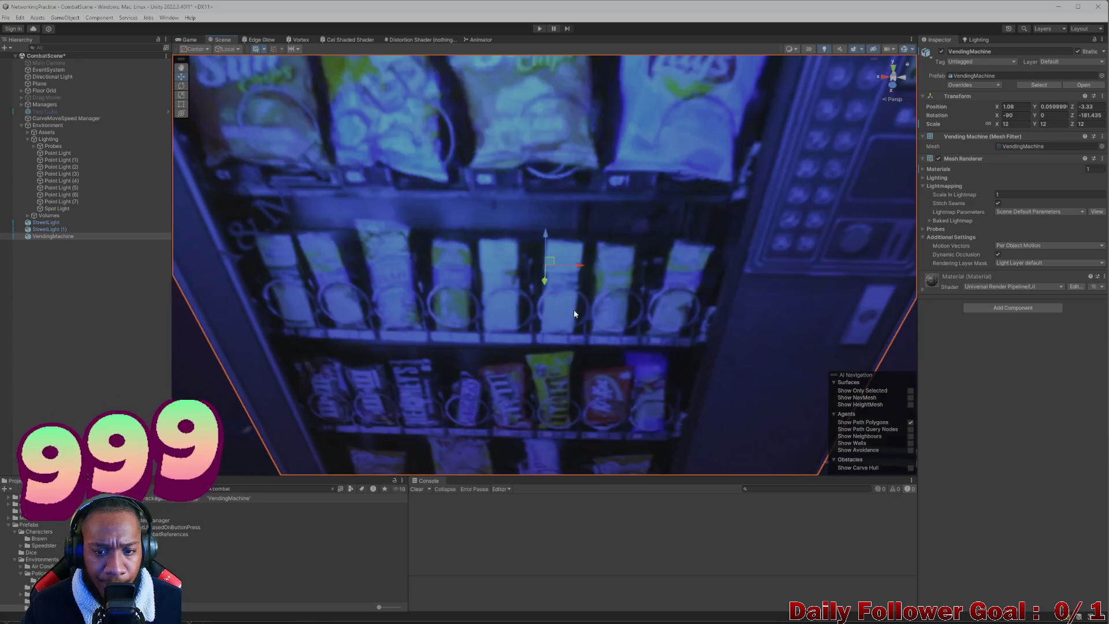
pyautogui.press('f')
pyautogui.scroll(-5, 456, 279)
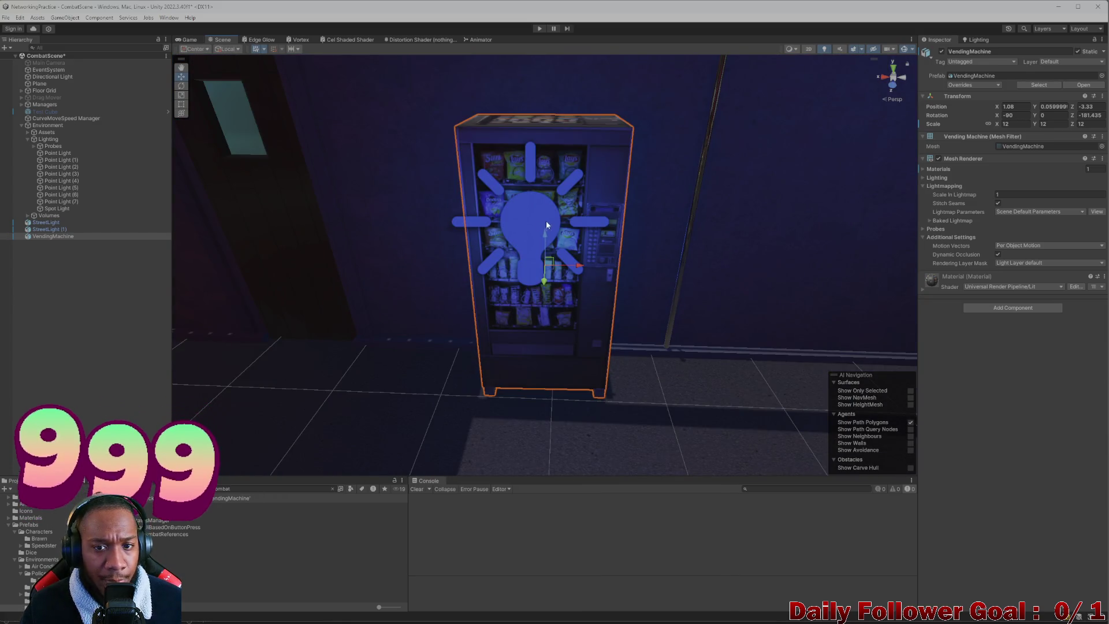
pyautogui.moveTo(547, 224)
pyautogui.mouseDown()
pyautogui.moveTo(510, 216)
pyautogui.moveTo(539, 282)
pyautogui.mouseUp()
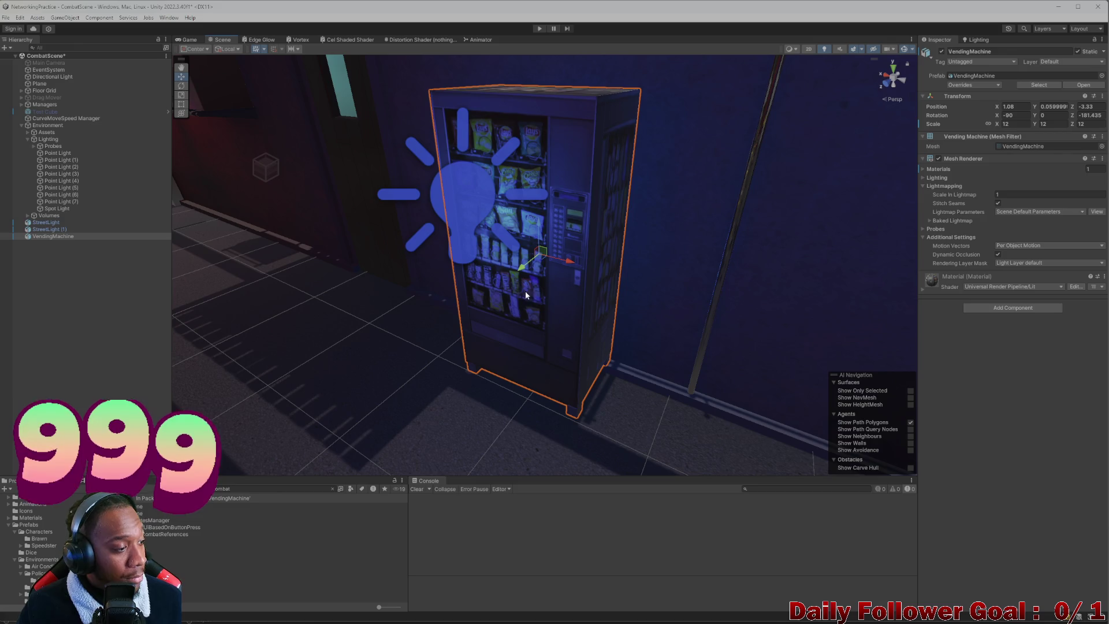
pyautogui.moveTo(644, 614)
pyautogui.click(745, 614)
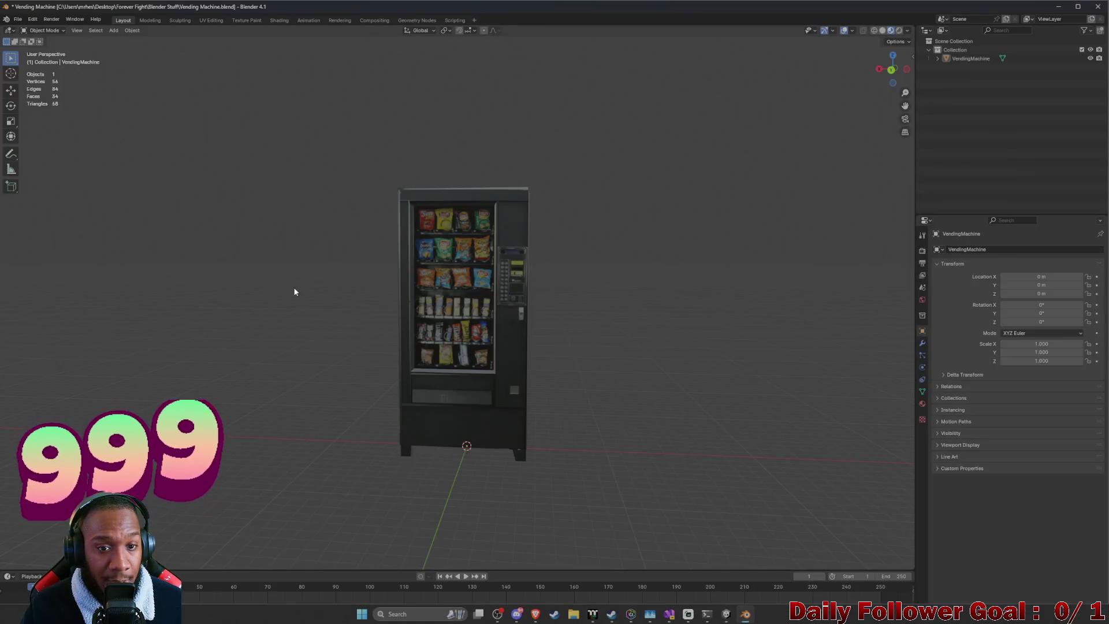
# - Re-export the selected vending machine over VendingMachine.fbx using Selected Objects, then minimize Blender
pyautogui.moveTo(506, 246); pyautogui.dragTo(484, 251)
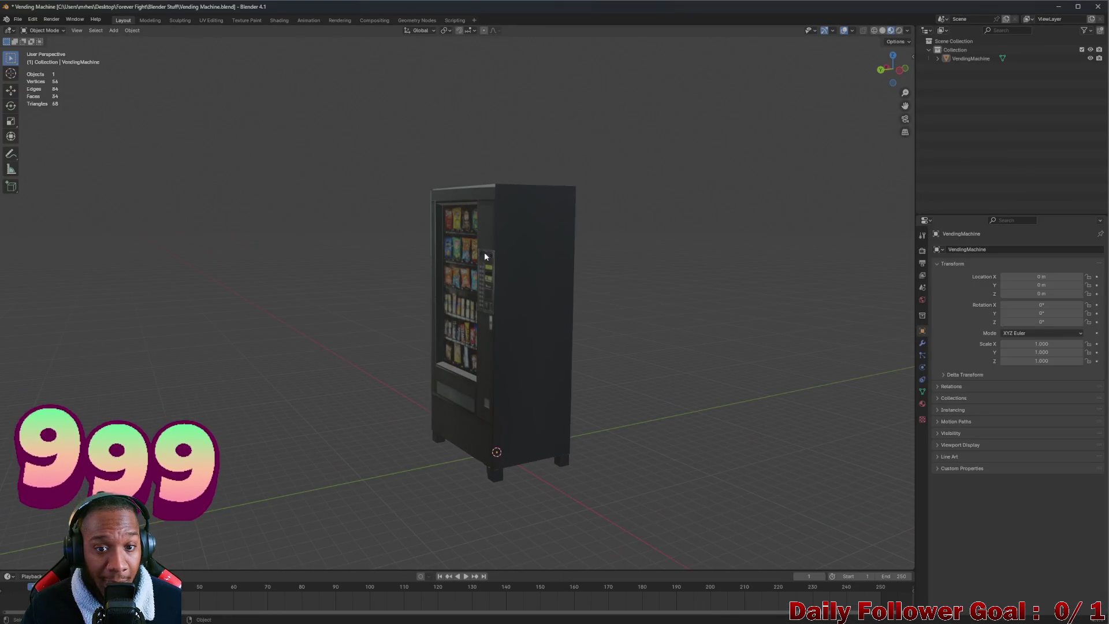
pyautogui.click(487, 238)
pyautogui.click(18, 19)
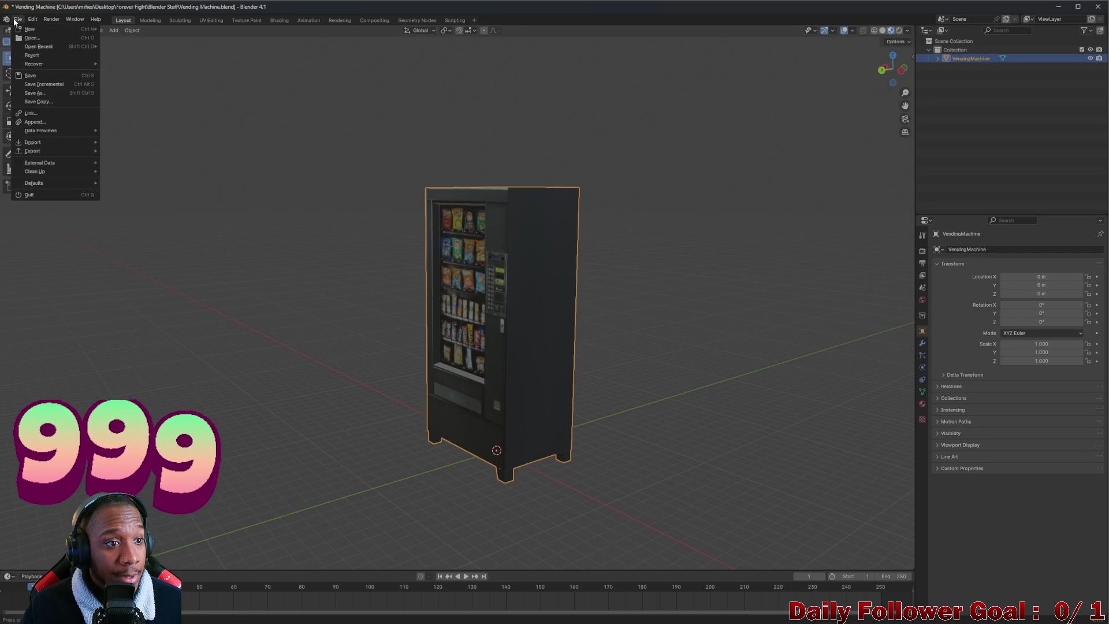
pyautogui.moveTo(34, 151)
pyautogui.click(149, 237)
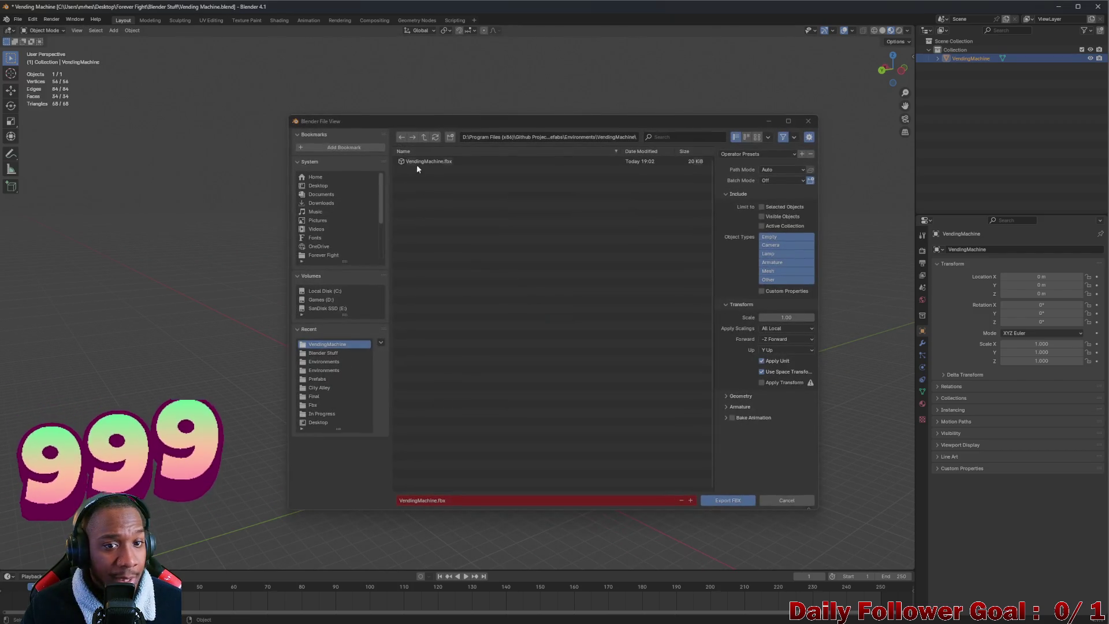
pyautogui.click(455, 161)
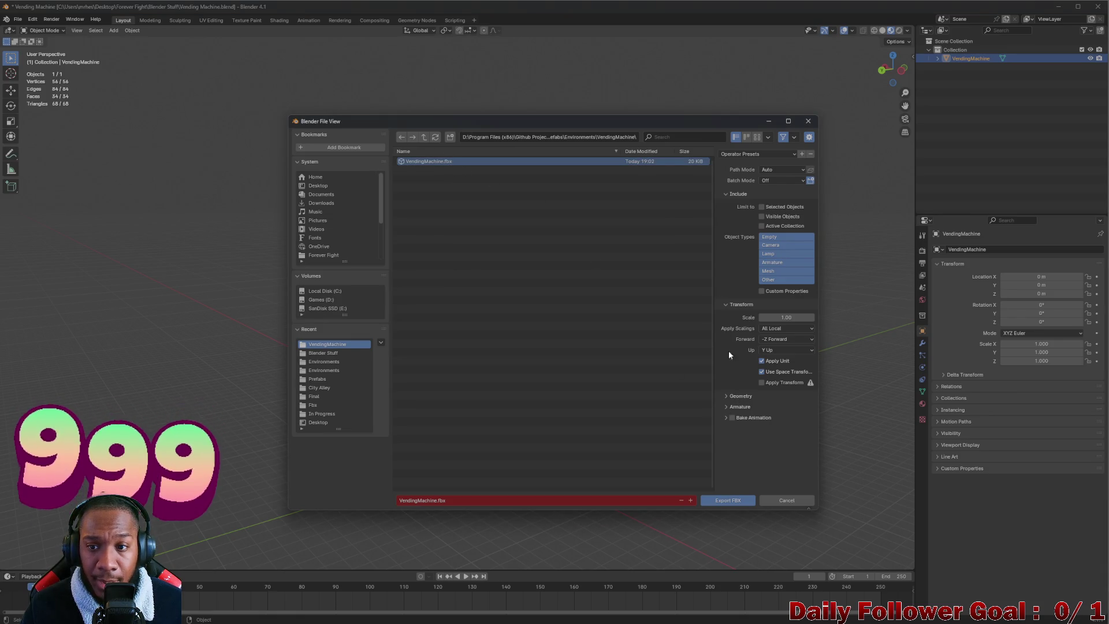
pyautogui.click(727, 500)
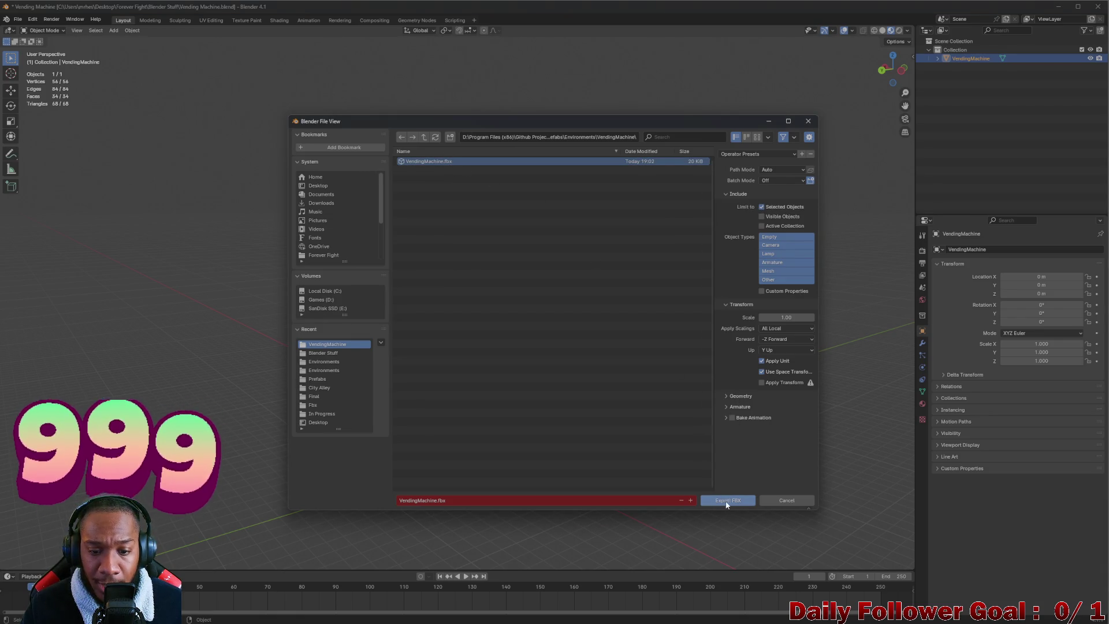
pyautogui.click(1058, 7)
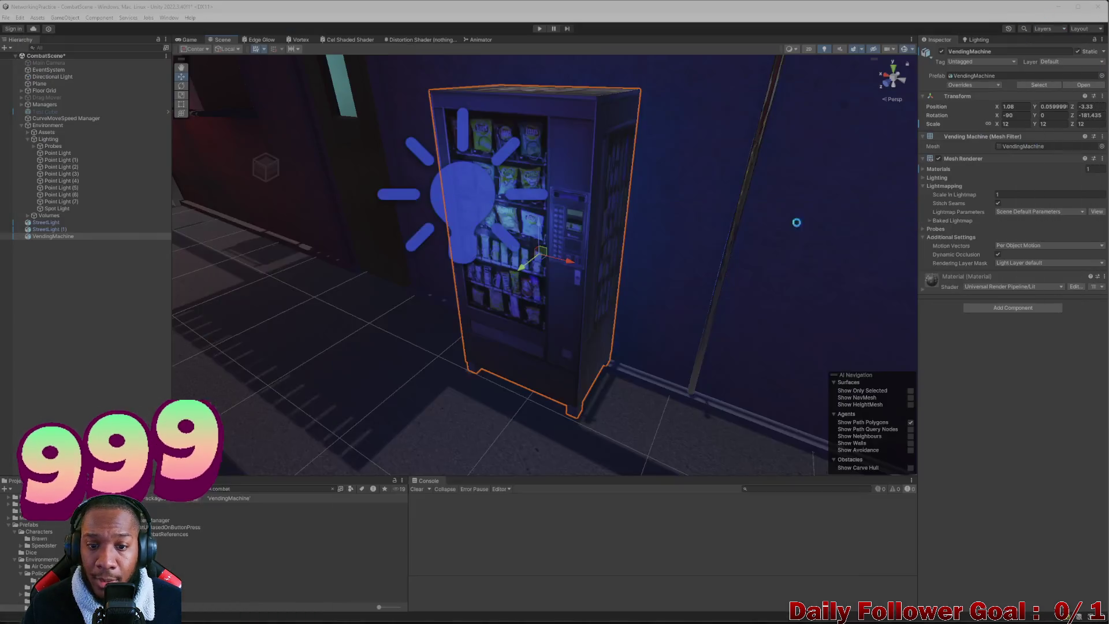
# - Duplicate VendingMachine into VendingMachine (1) and slide the copy beside the original along the wall
pyautogui.scroll(3, 525, 283)
pyautogui.moveTo(534, 289)
pyautogui.mouseDown()
pyautogui.moveTo(698, 327)
pyautogui.moveTo(579, 295)
pyautogui.moveTo(597, 361)
pyautogui.moveTo(460, 309)
pyautogui.moveTo(520, 314)
pyautogui.moveTo(485, 304)
pyautogui.moveTo(558, 347)
pyautogui.moveTo(540, 319)
pyautogui.moveTo(525, 336)
pyautogui.moveTo(541, 223)
pyautogui.moveTo(504, 309)
pyautogui.moveTo(506, 342)
pyautogui.moveTo(549, 208)
pyautogui.moveTo(531, 306)
pyautogui.moveTo(671, 343)
pyautogui.moveTo(791, 357)
pyautogui.mouseUp()
pyautogui.hotkey('ctrl', 'd')
pyautogui.scroll(-3, 684, 381)
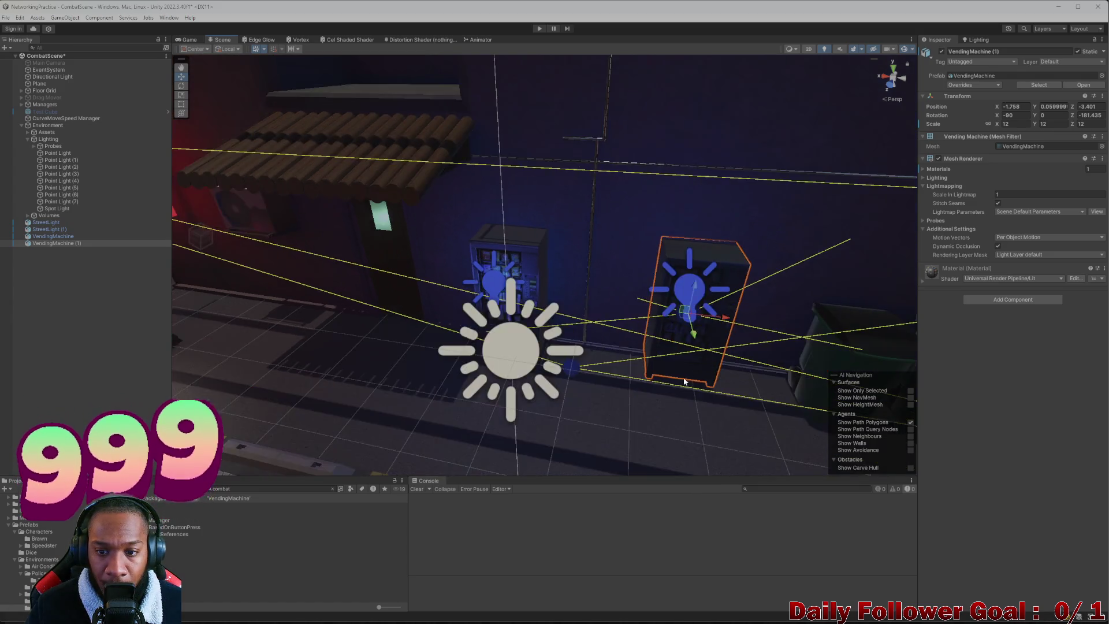
# - Shift VendingMachine (1) slightly left, then select it together with blue Point Light (6)
pyautogui.moveTo(684, 381); pyautogui.dragTo(651, 364)
pyautogui.moveTo(625, 252)
pyautogui.mouseDown()
pyautogui.moveTo(554, 277)
pyautogui.moveTo(507, 272)
pyautogui.moveTo(571, 255)
pyautogui.moveTo(487, 254)
pyautogui.mouseUp()
pyautogui.click(486, 254)
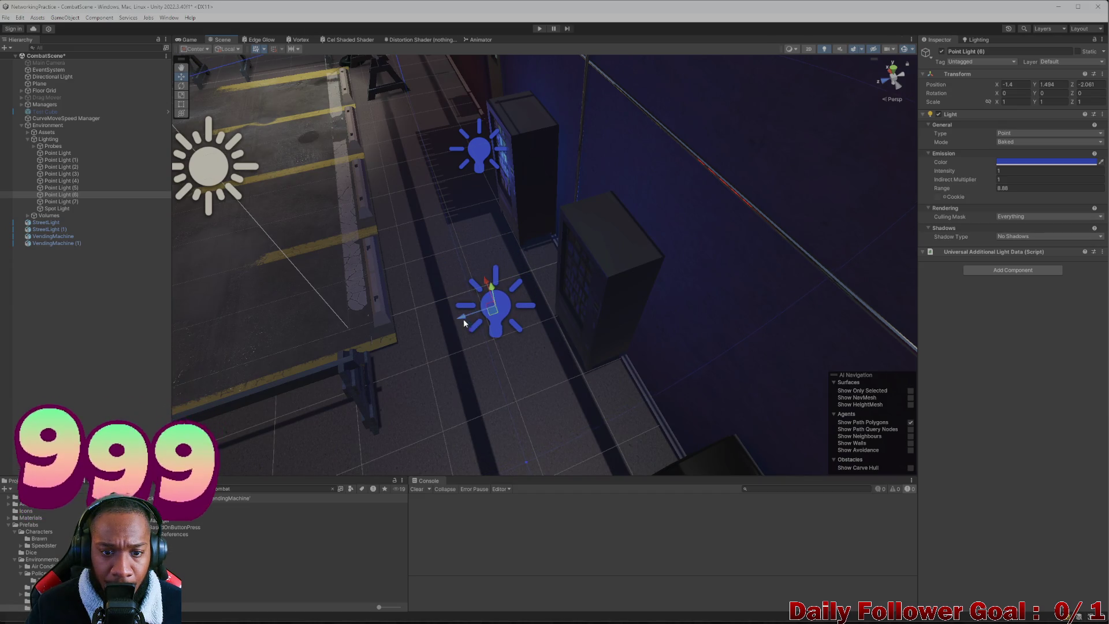
pyautogui.moveTo(537, 313)
pyautogui.mouseDown()
pyautogui.moveTo(508, 327)
pyautogui.moveTo(553, 289)
pyautogui.moveTo(512, 288)
pyautogui.moveTo(512, 277)
pyautogui.moveTo(463, 294)
pyautogui.moveTo(512, 220)
pyautogui.moveTo(500, 235)
pyautogui.mouseUp()
pyautogui.scroll(2, 498, 237)
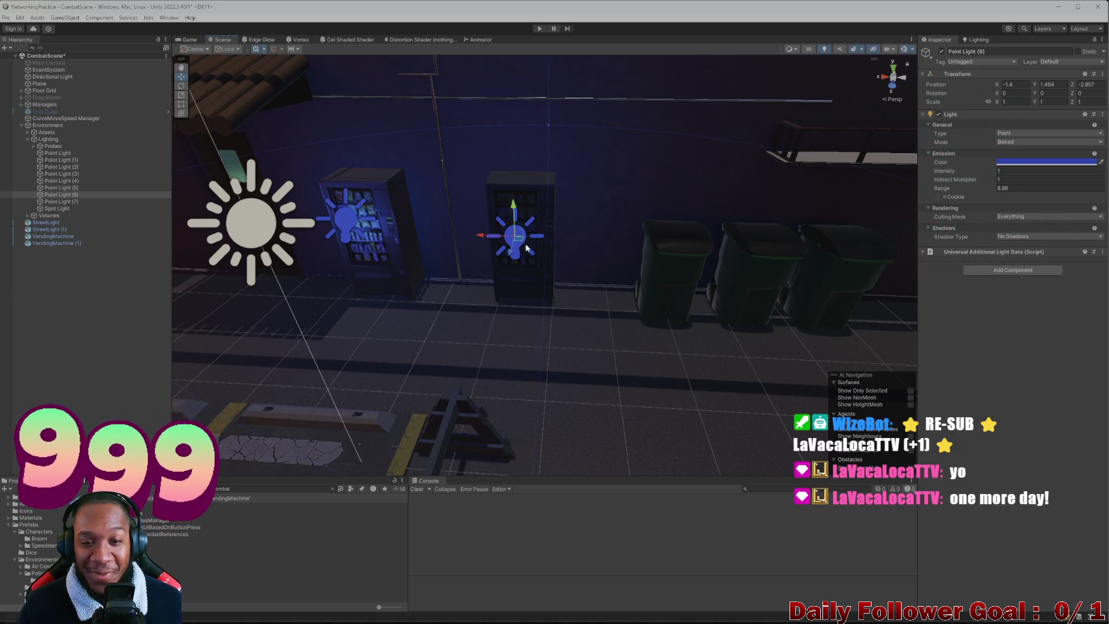
pyautogui.scroll(3, 526, 249)
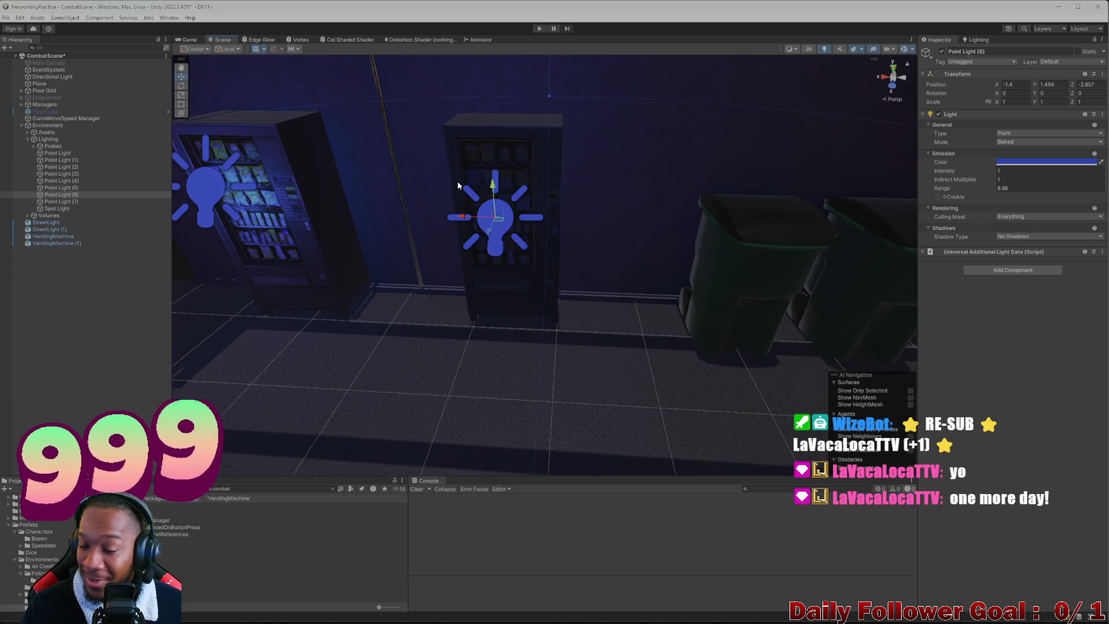
pyautogui.scroll(2, 457, 185)
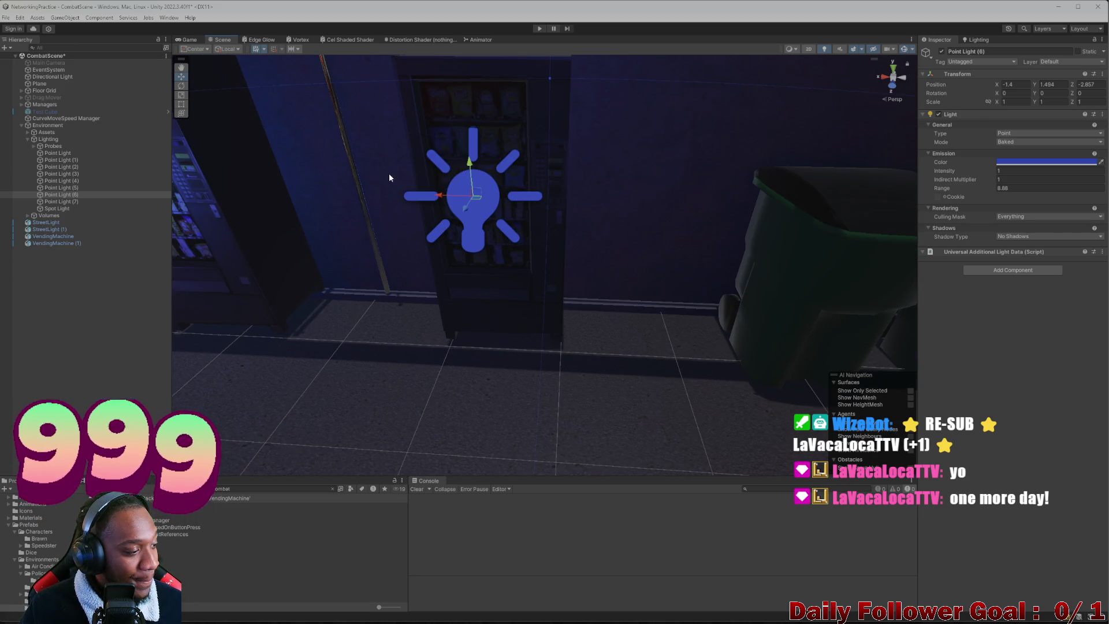
pyautogui.moveTo(437, 188)
pyautogui.mouseDown()
pyautogui.moveTo(415, 171)
pyautogui.moveTo(422, 181)
pyautogui.mouseUp()
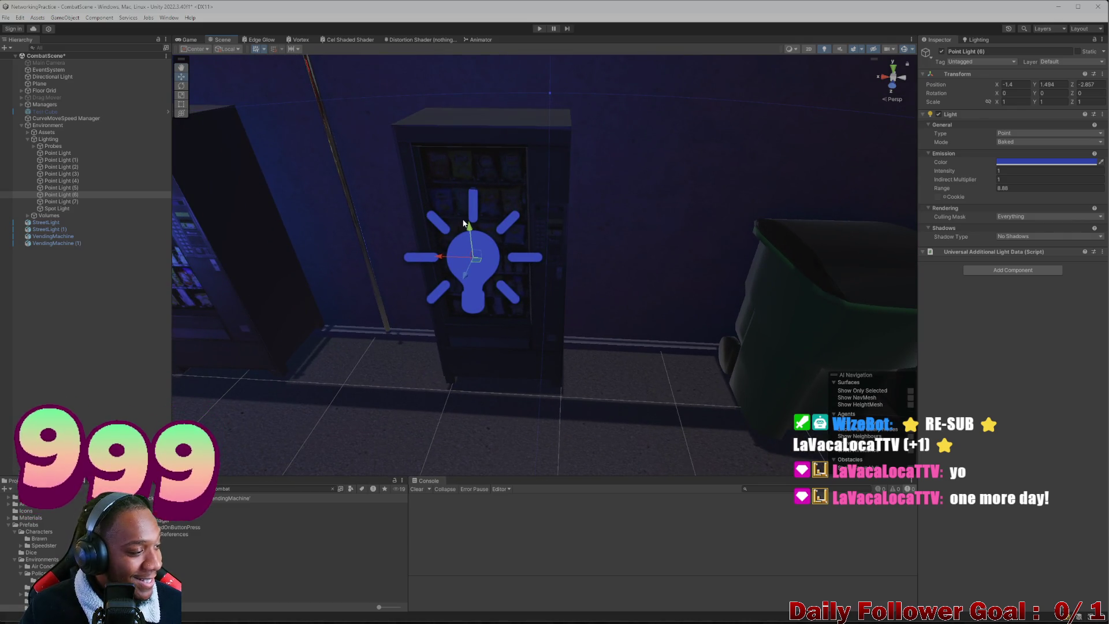
pyautogui.keyDown('shift'); pyautogui.click(465, 141); pyautogui.keyUp('shift')
pyautogui.moveTo(500, 262); pyautogui.dragTo(446, 241)
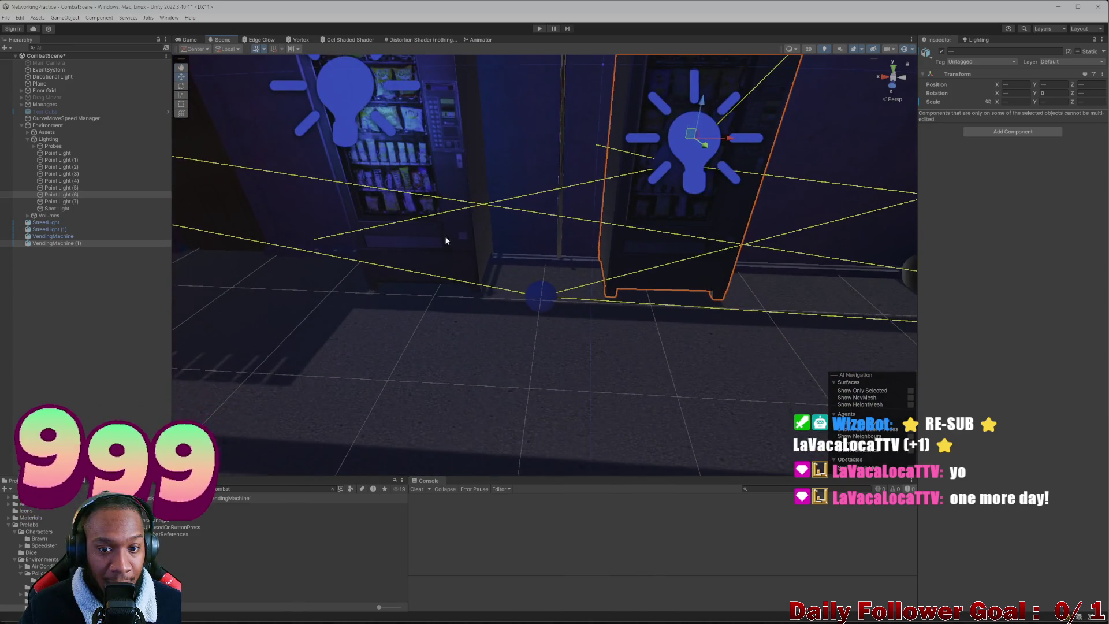
# - Nudge the left vending machine sideways and frame each vending machine in view
pyautogui.scroll(-3, 439, 219)
pyautogui.scroll(-3, 424, 162)
pyautogui.scroll(2, 471, 224)
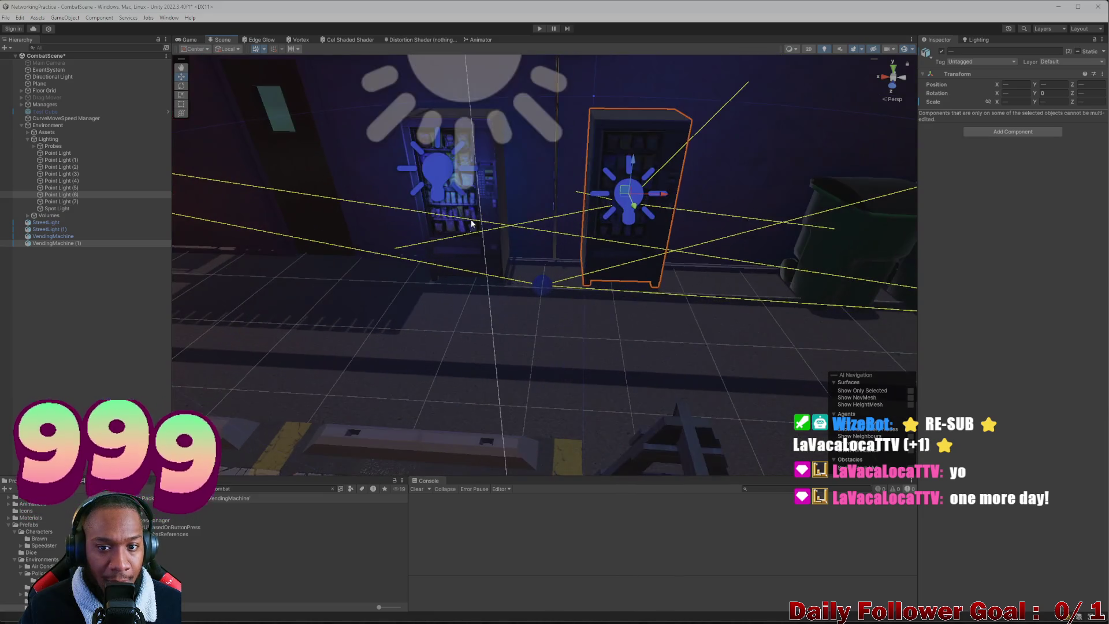
pyautogui.moveTo(465, 193); pyautogui.dragTo(424, 310)
pyautogui.click(424, 310)
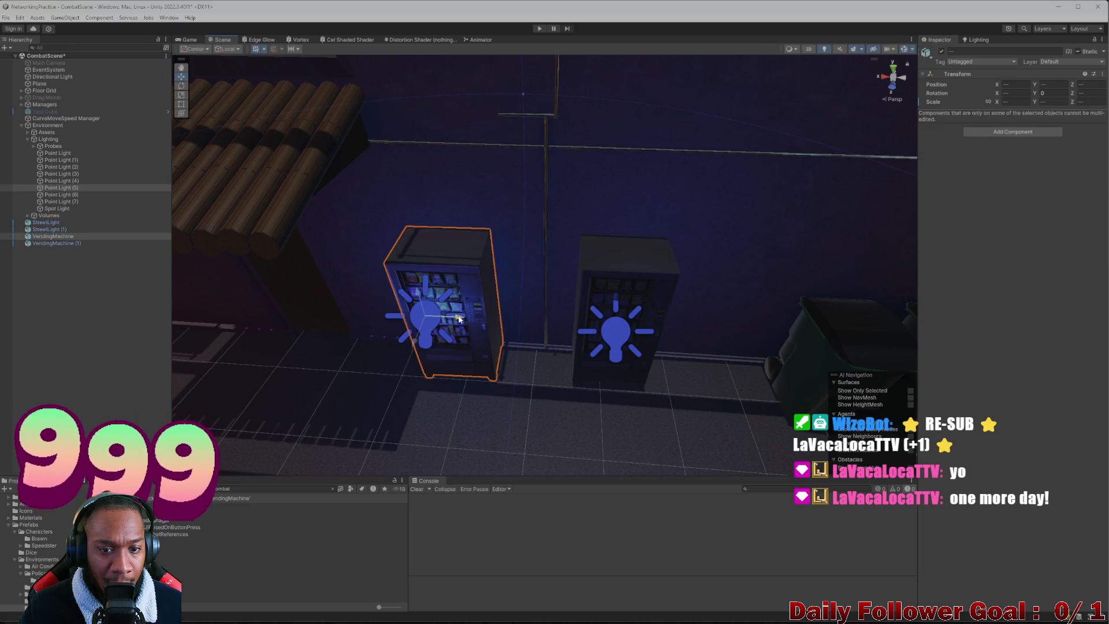
pyautogui.moveTo(500, 332); pyautogui.dragTo(490, 328)
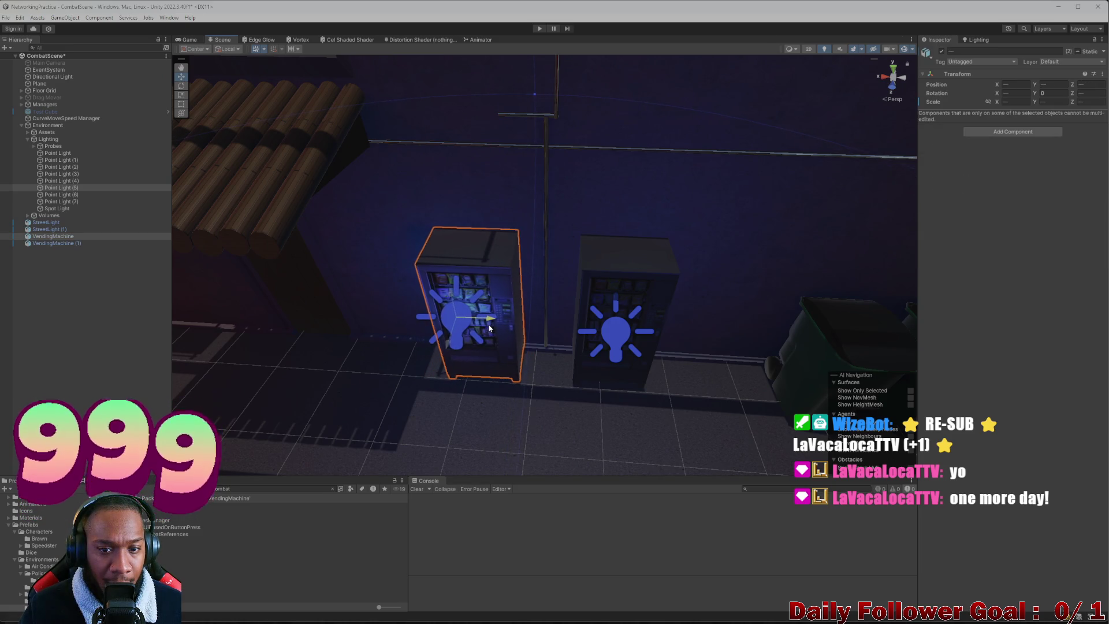
pyautogui.press('f')
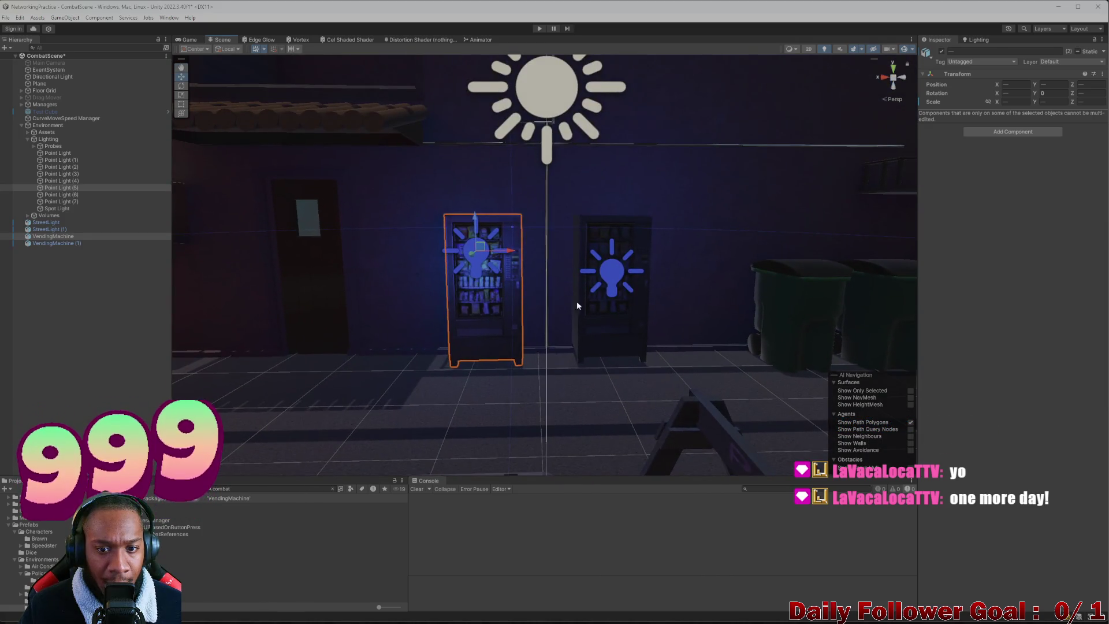
pyautogui.click(577, 306)
pyautogui.press('f')
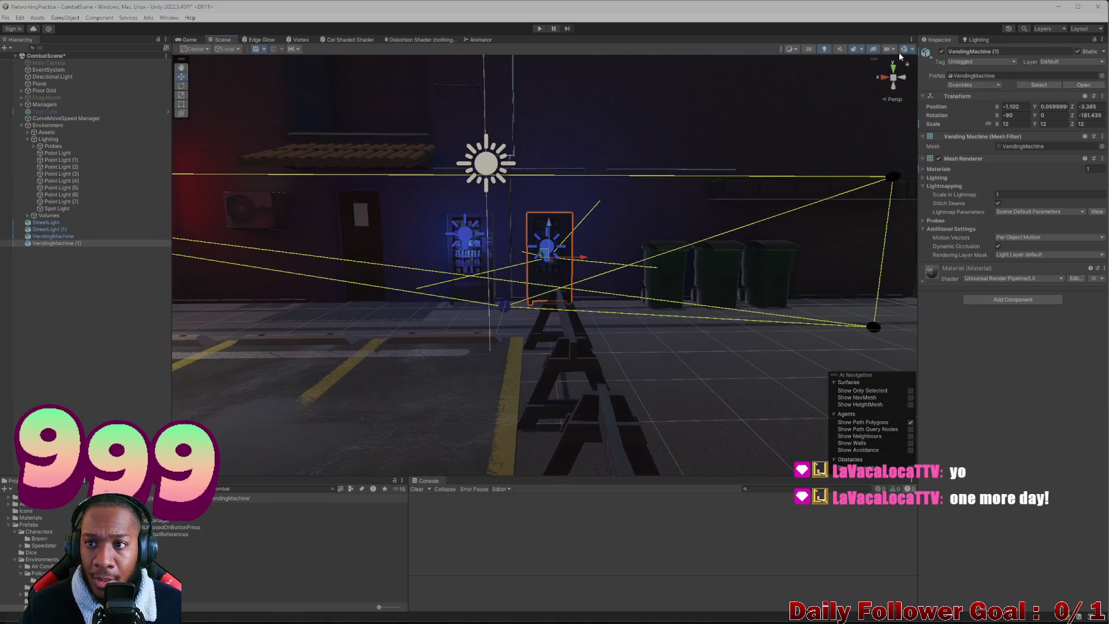
# - Inspect the right machine with gizmos hidden, then raise blue Point Light (6) slightly
pyautogui.click(903, 50)
pyautogui.scroll(-3, 641, 307)
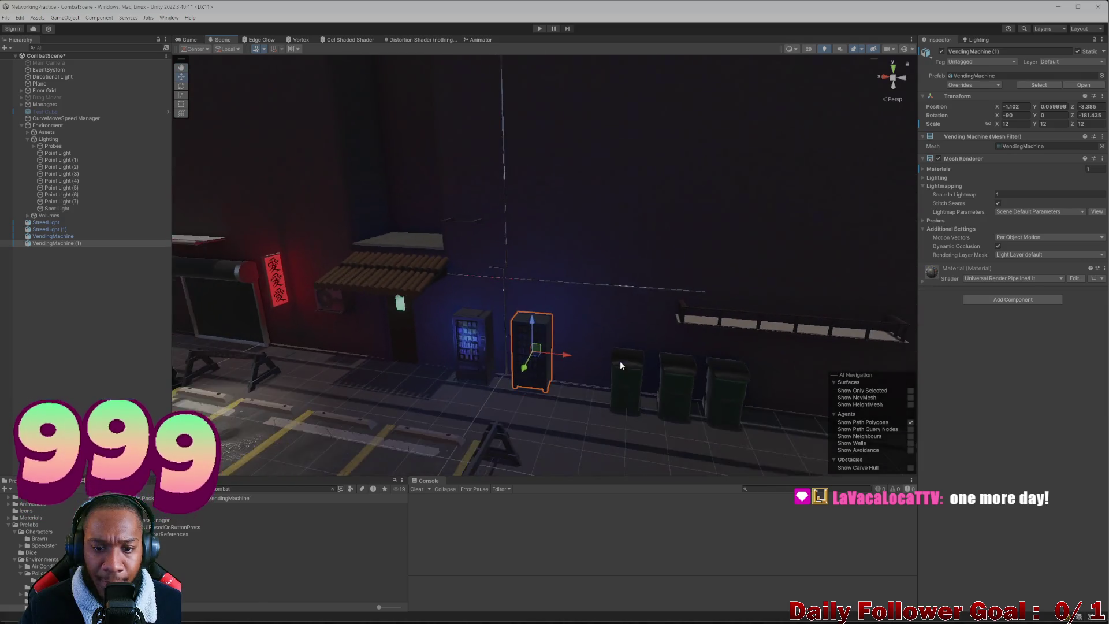
pyautogui.moveTo(621, 365); pyautogui.dragTo(547, 349)
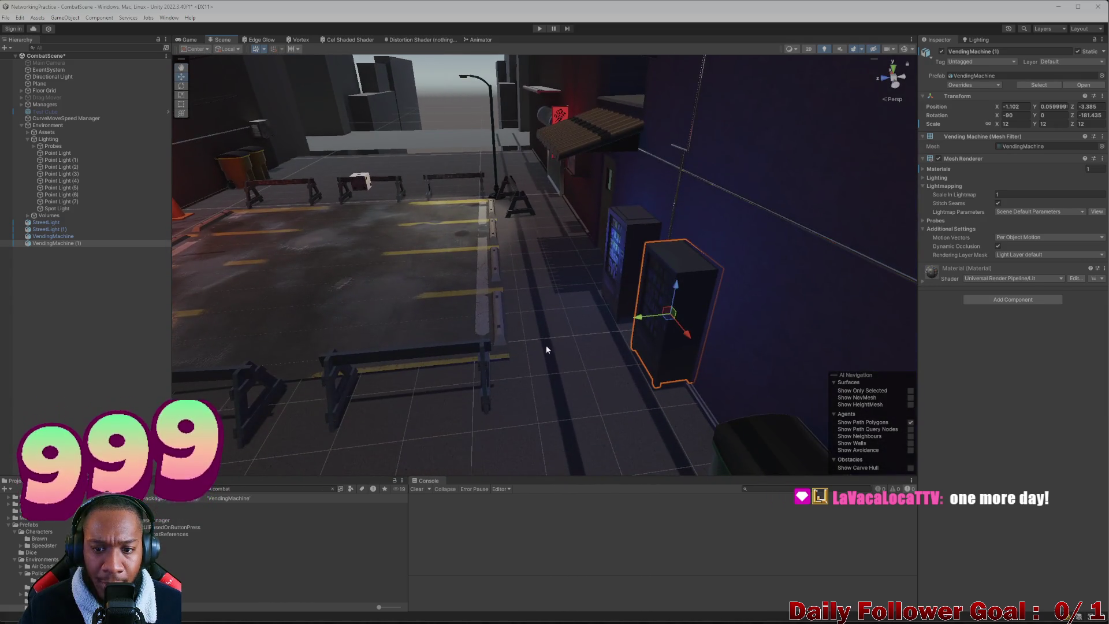
pyautogui.click(904, 50)
pyautogui.click(636, 306)
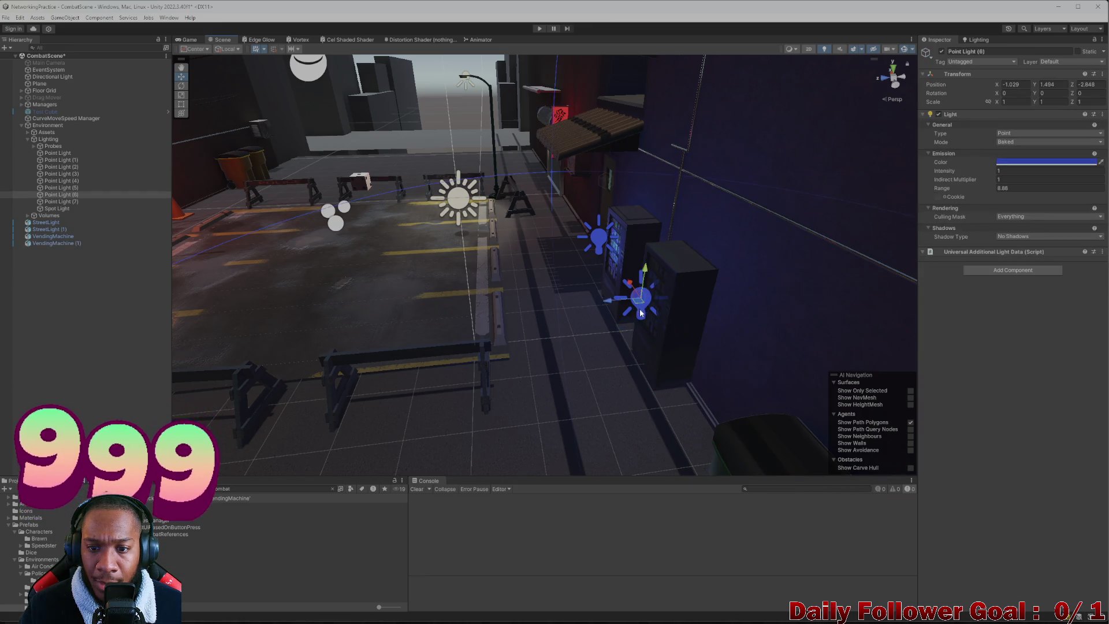
pyautogui.moveTo(639, 308)
pyautogui.mouseDown()
pyautogui.moveTo(741, 317)
pyautogui.moveTo(641, 271)
pyautogui.mouseUp()
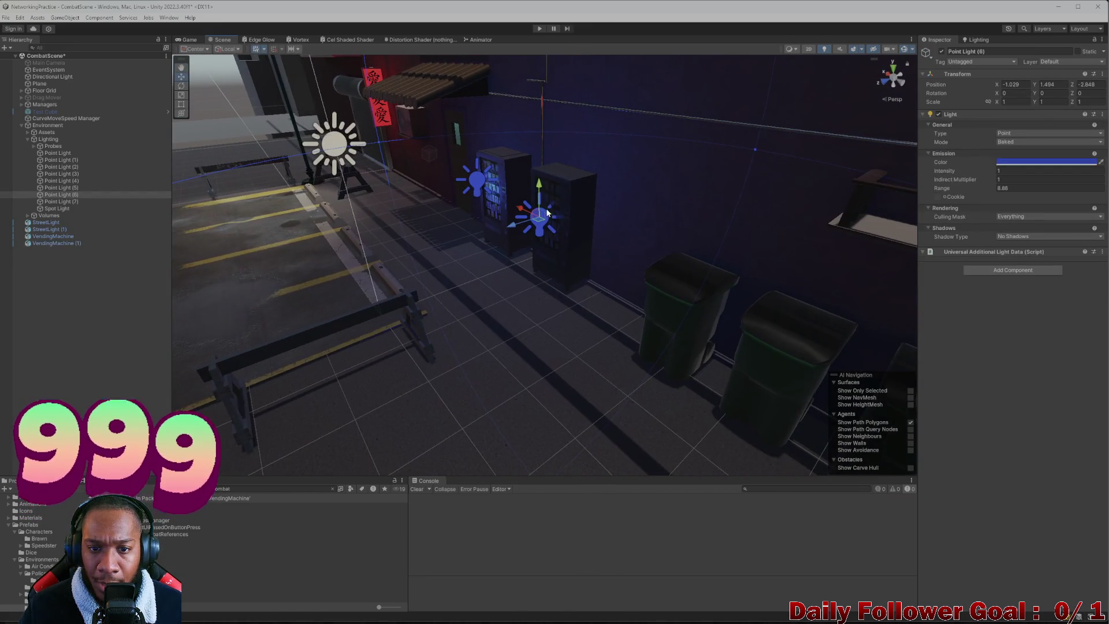
pyautogui.moveTo(538, 180)
pyautogui.mouseDown()
pyautogui.moveTo(533, 268)
pyautogui.moveTo(475, 253)
pyautogui.moveTo(454, 298)
pyautogui.moveTo(425, 289)
pyautogui.moveTo(432, 268)
pyautogui.moveTo(504, 310)
pyautogui.moveTo(528, 348)
pyautogui.moveTo(489, 303)
pyautogui.moveTo(614, 285)
pyautogui.moveTo(373, 314)
pyautogui.moveTo(416, 295)
pyautogui.moveTo(322, 297)
pyautogui.moveTo(467, 369)
pyautogui.moveTo(695, 386)
pyautogui.moveTo(605, 368)
pyautogui.moveTo(594, 324)
pyautogui.moveTo(529, 214)
pyautogui.mouseUp()
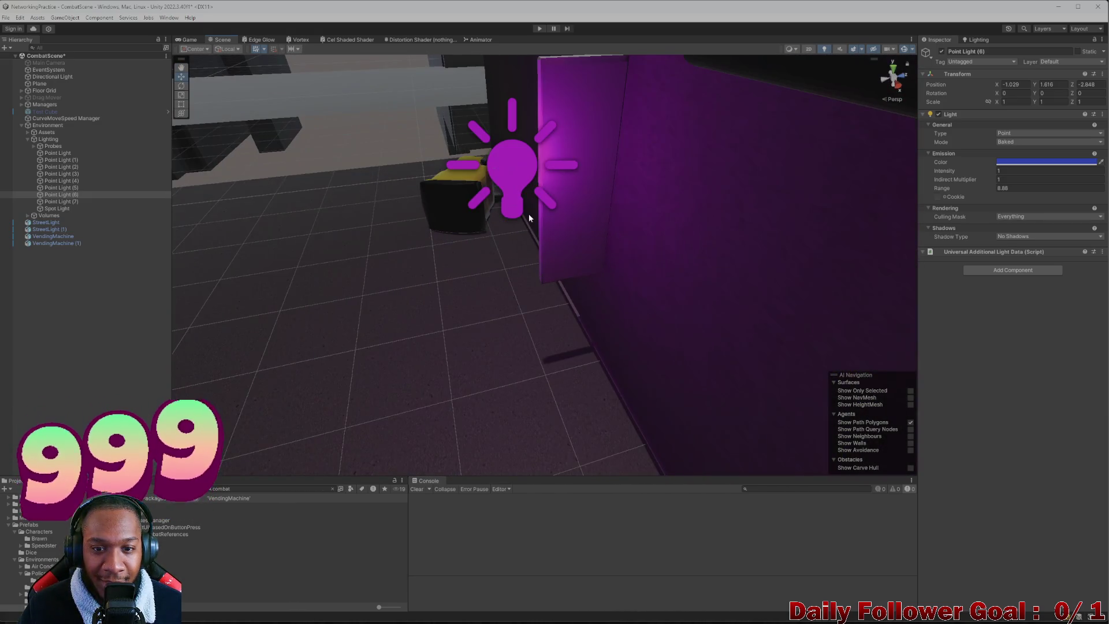
# - Move purple Point Light (7) further along Z and bring up the Lighting settings
pyautogui.click(525, 192)
pyautogui.scroll(1, 539, 159)
pyautogui.moveTo(540, 162)
pyautogui.mouseDown()
pyautogui.moveTo(614, 169)
pyautogui.moveTo(643, 237)
pyautogui.moveTo(535, 213)
pyautogui.moveTo(508, 173)
pyautogui.moveTo(479, 279)
pyautogui.mouseUp()
pyautogui.scroll(-10, 479, 283)
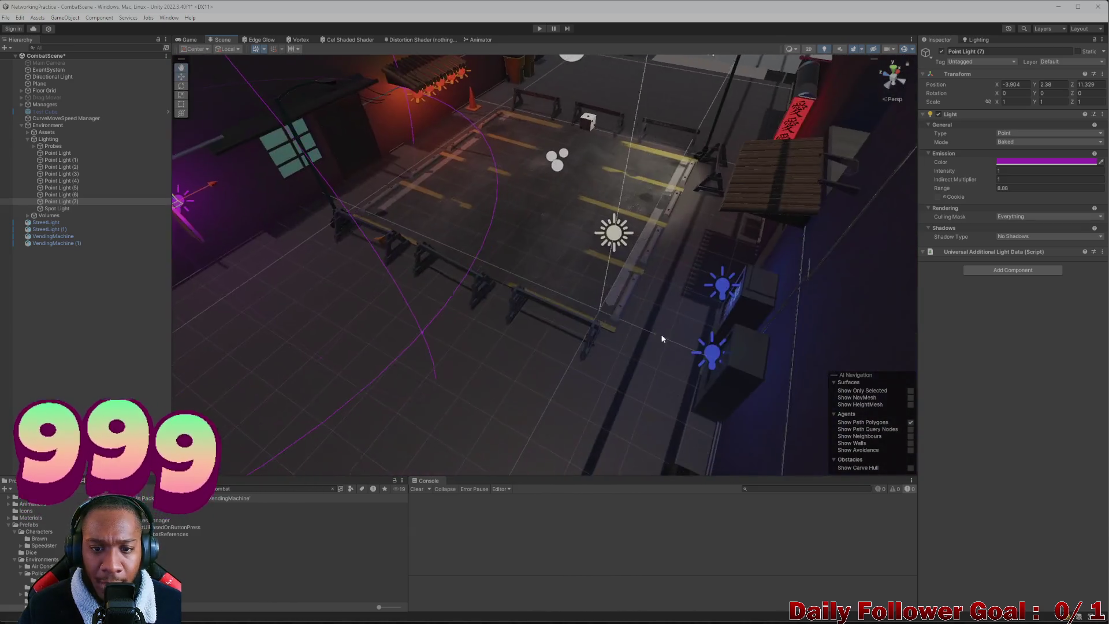
pyautogui.moveTo(662, 338)
pyautogui.mouseDown()
pyautogui.moveTo(653, 347)
pyautogui.moveTo(710, 337)
pyautogui.moveTo(513, 283)
pyautogui.moveTo(549, 298)
pyautogui.mouseUp()
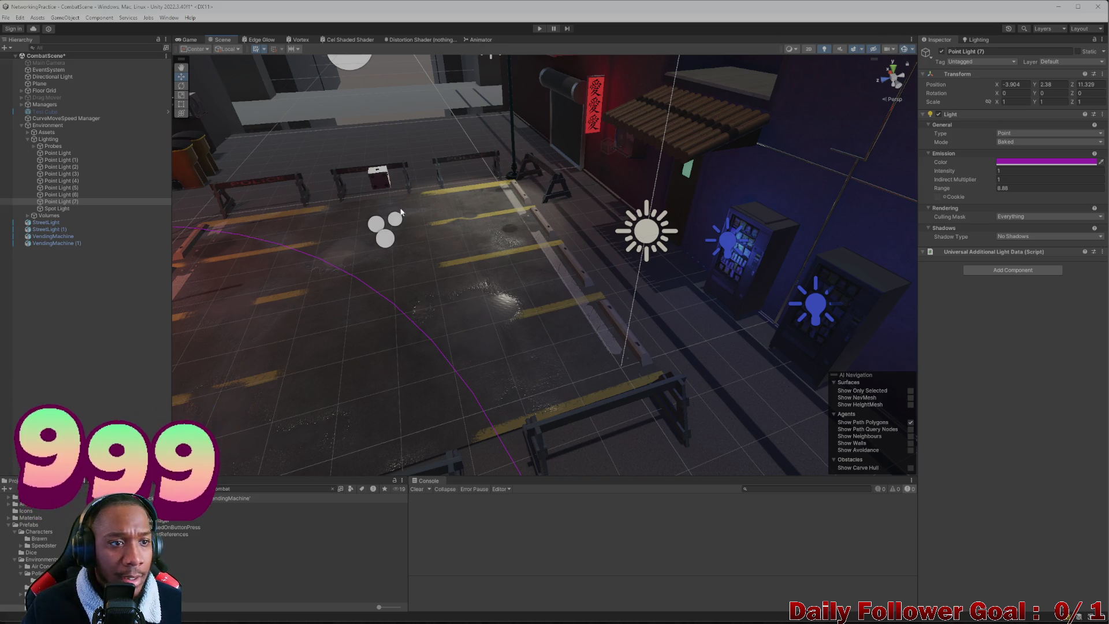
pyautogui.click(977, 39)
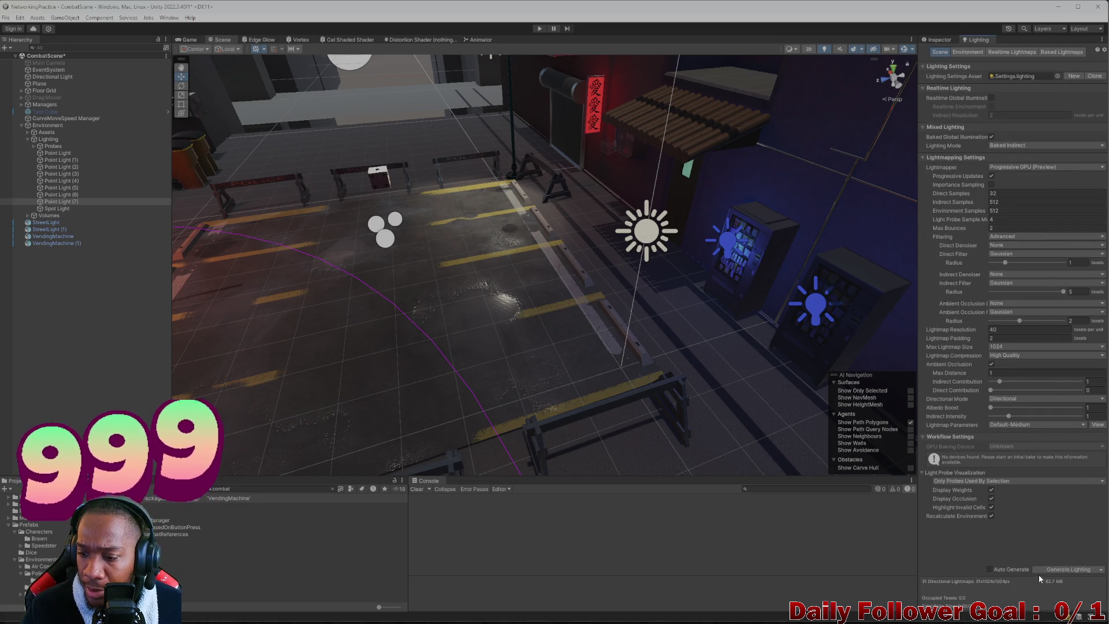
pyautogui.click(1066, 570)
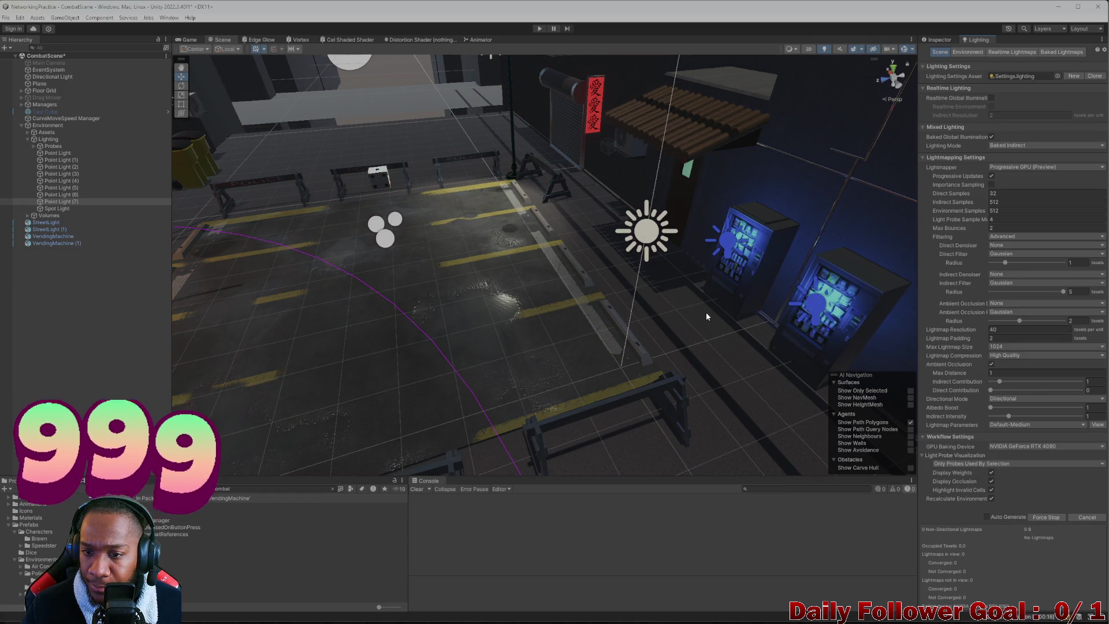
pyautogui.moveTo(665, 320)
pyautogui.mouseDown()
pyautogui.moveTo(654, 297)
pyautogui.moveTo(618, 292)
pyautogui.mouseUp()
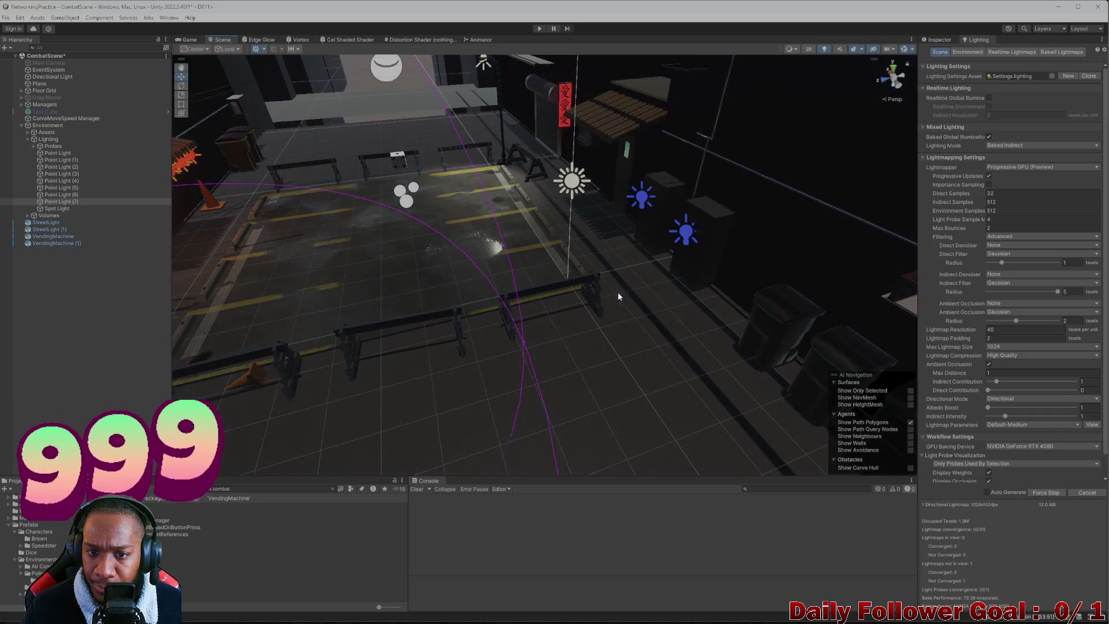
pyautogui.scroll(5, 561, 262)
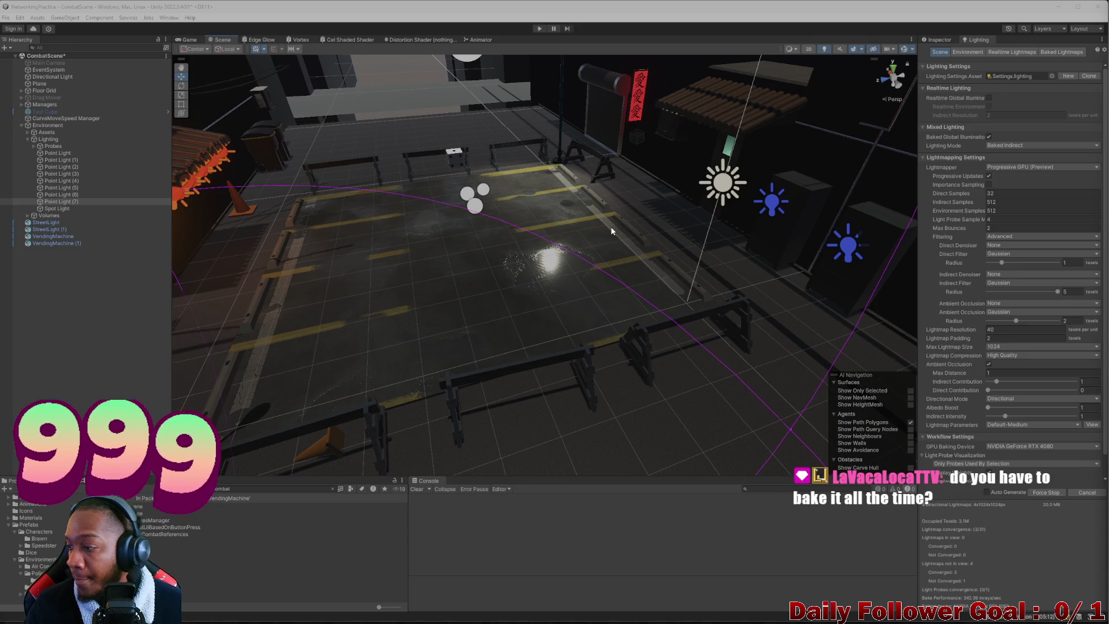
pyautogui.moveTo(642, 207)
pyautogui.mouseDown()
pyautogui.moveTo(673, 370)
pyautogui.moveTo(621, 307)
pyautogui.mouseUp()
pyautogui.scroll(-5, 621, 307)
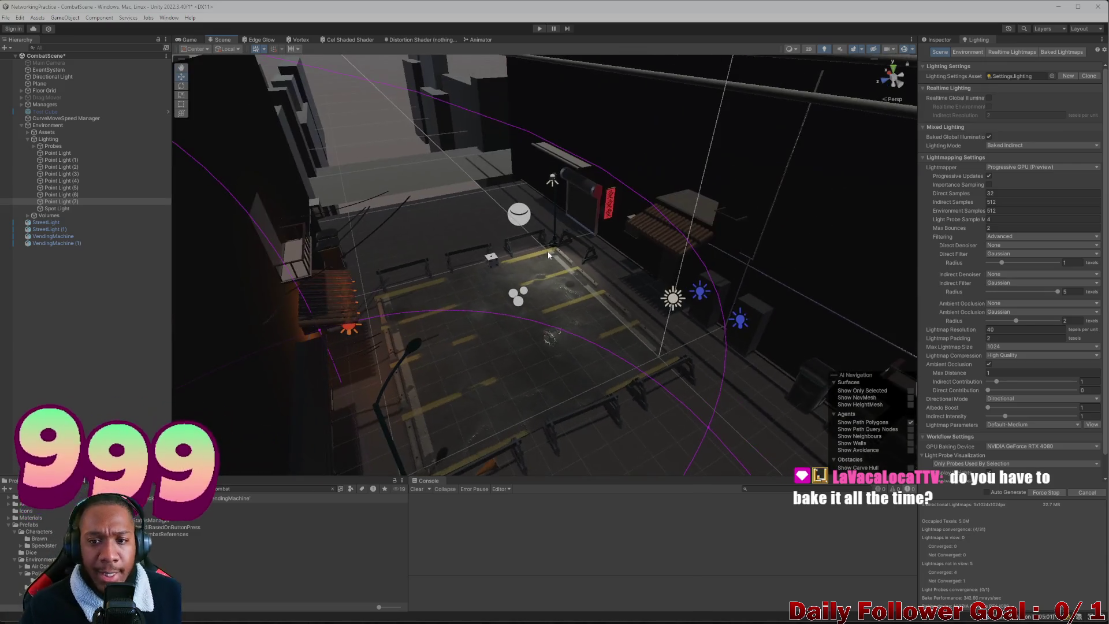
pyautogui.scroll(4, 574, 279)
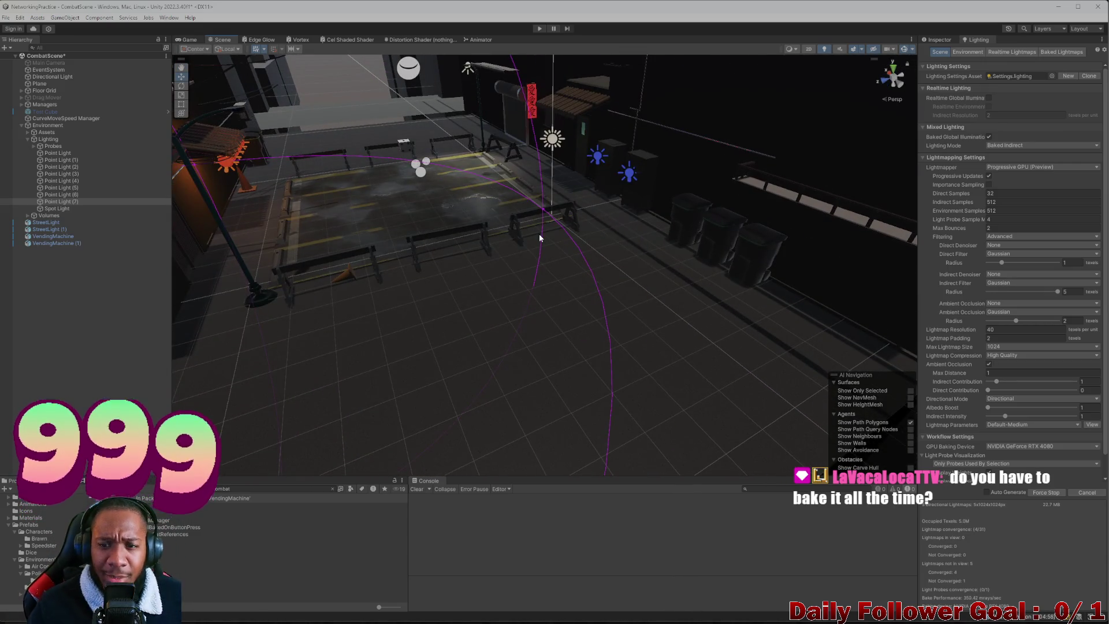
pyautogui.scroll(-5, 539, 231)
pyautogui.scroll(3, 539, 231)
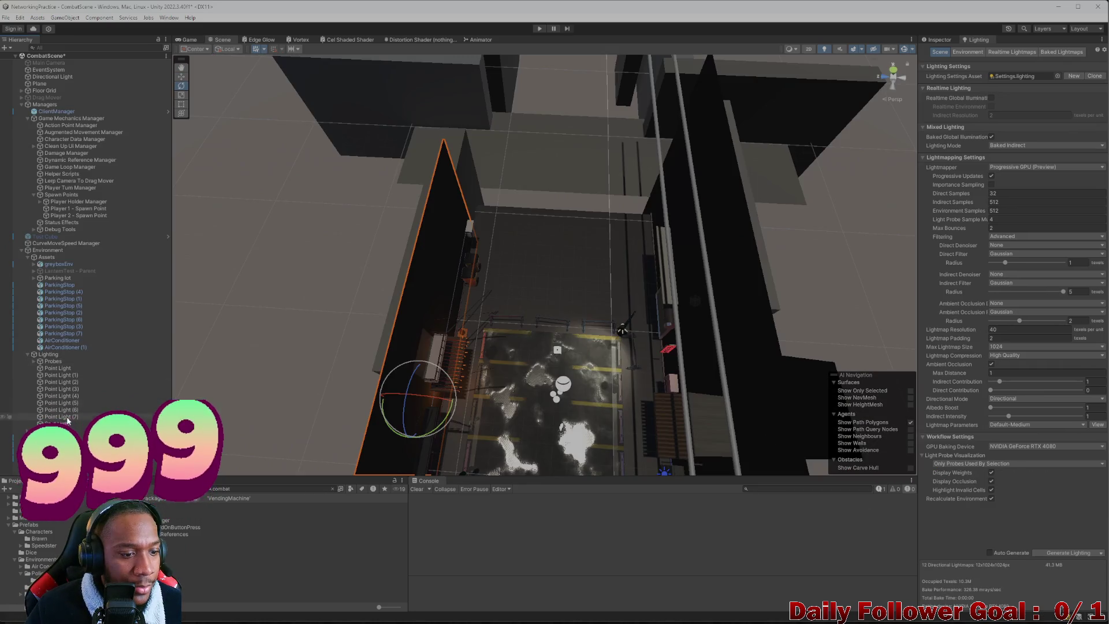
# - Create a 3D Plane (1) from the Hierarchy and raise it to position 15.54, 4.35, 5.4
pyautogui.rightClick(66, 217)
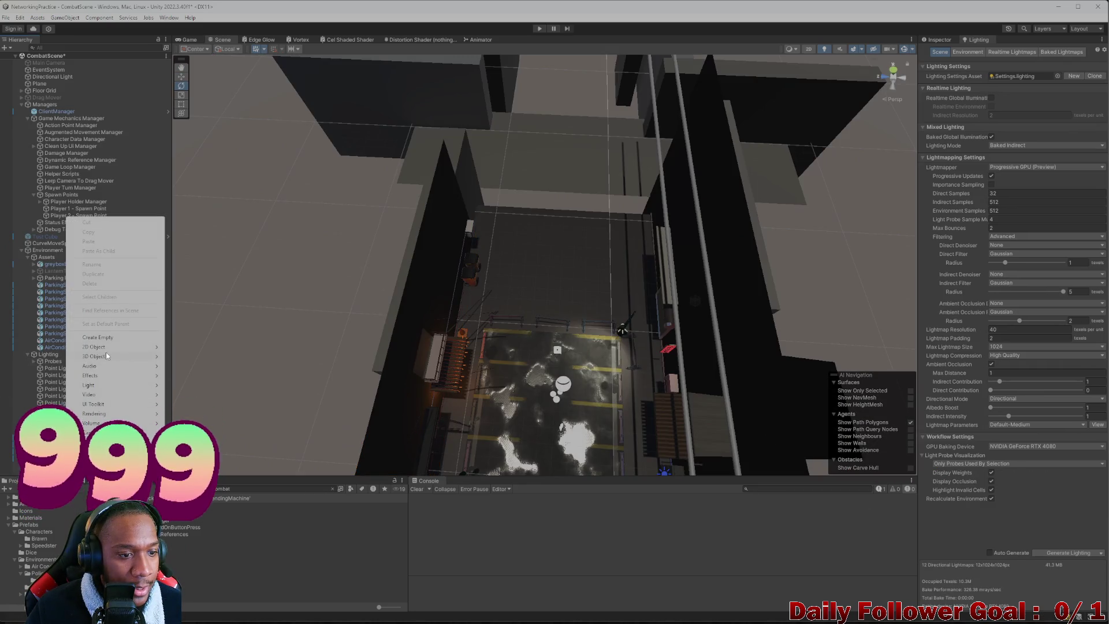
pyautogui.moveTo(111, 347)
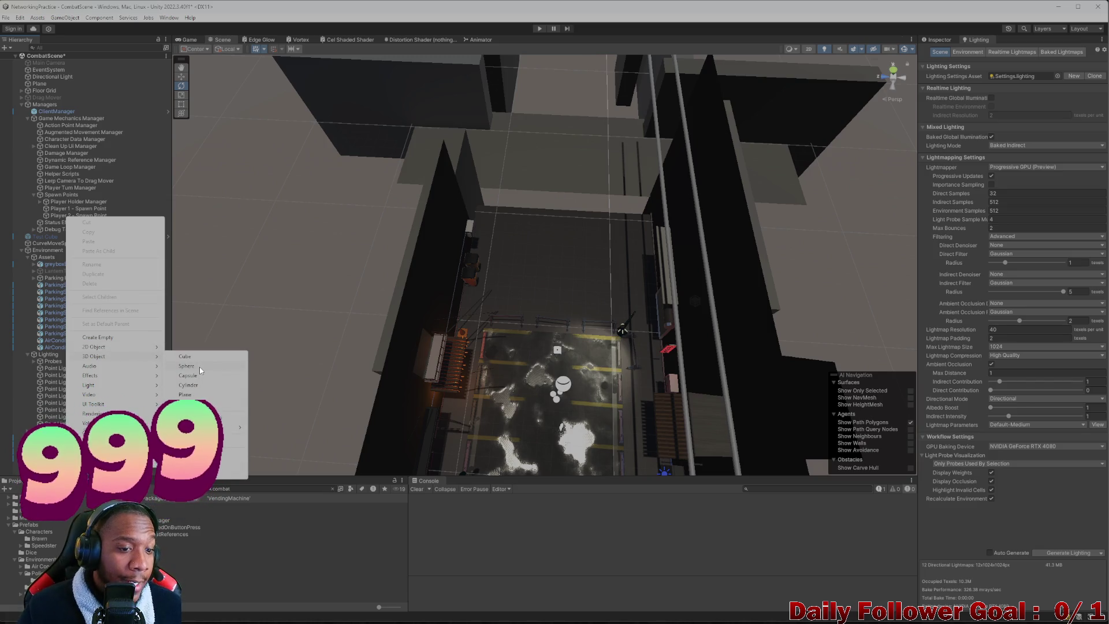
pyautogui.click(200, 370)
pyautogui.scroll(4, 531, 261)
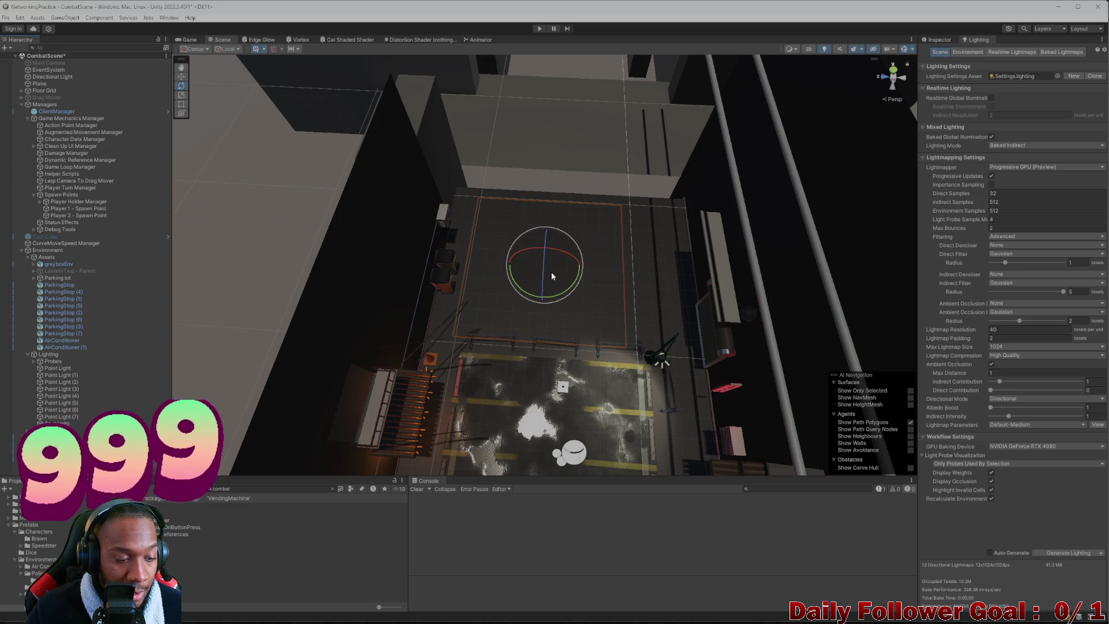
pyautogui.press('w')
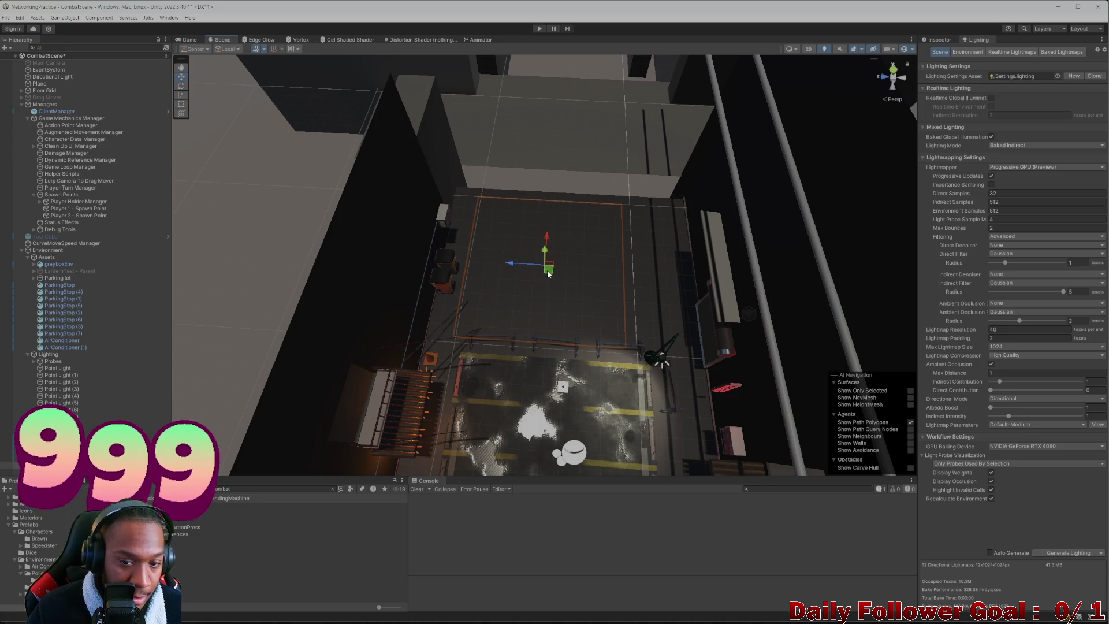
pyautogui.moveTo(546, 241)
pyautogui.mouseDown()
pyautogui.moveTo(550, 210)
pyautogui.moveTo(537, 312)
pyautogui.mouseUp()
pyautogui.click(938, 40)
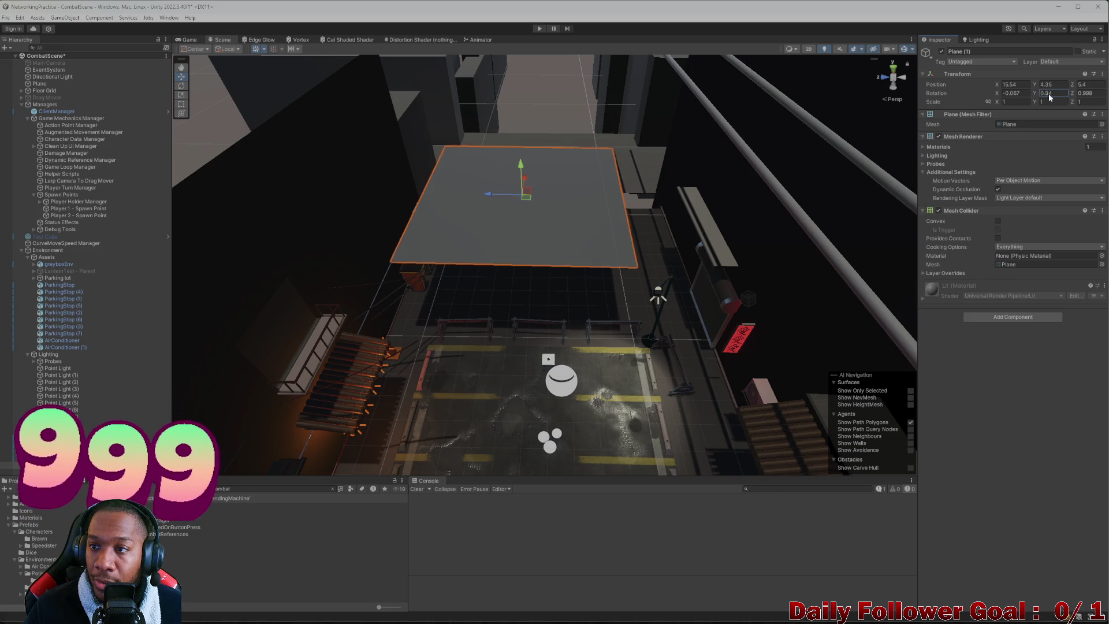
# - Set Plane (1)'s Z rotation to 90 so it stands upright
pyautogui.moveTo(1037, 94); pyautogui.dragTo(1097, 93)
pyautogui.hotkey('ctrl', 'z')
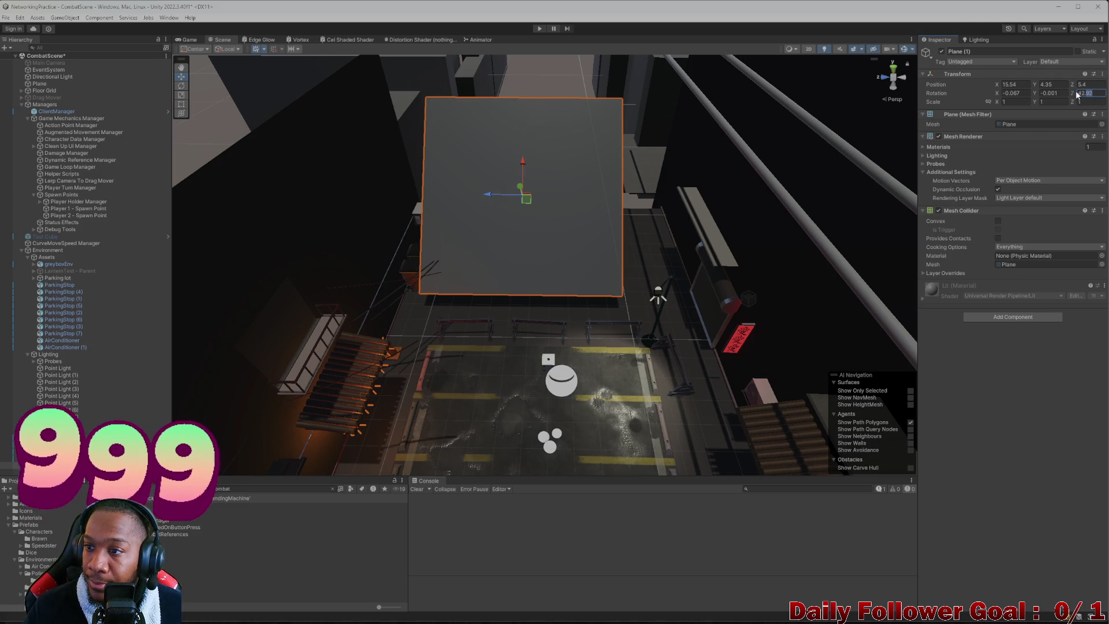
pyautogui.write('90')
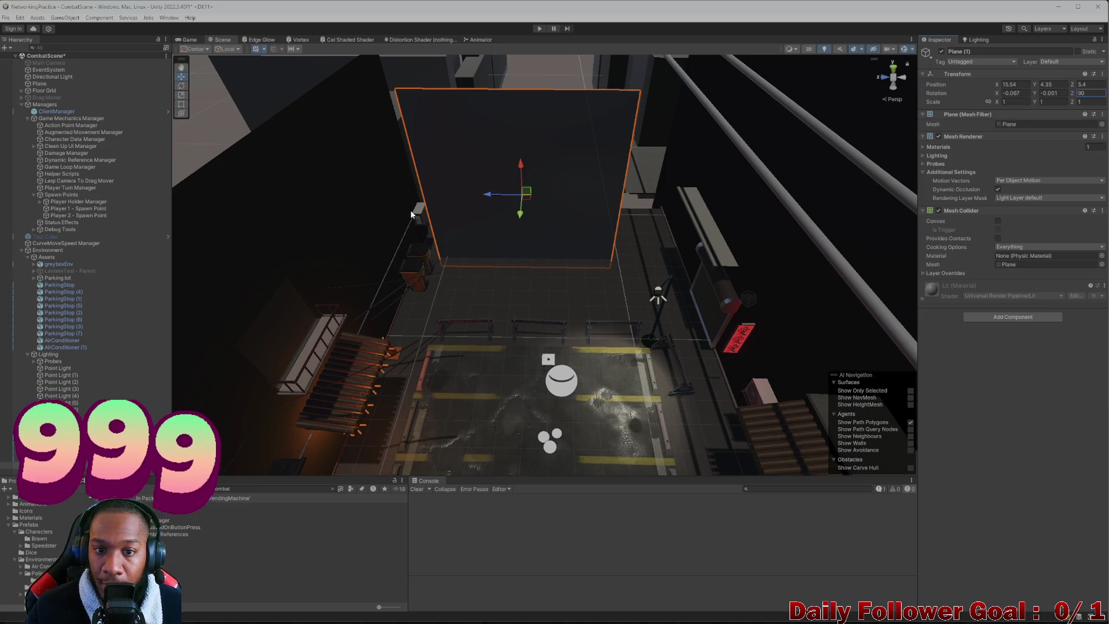
pyautogui.moveTo(411, 214)
pyautogui.mouseDown()
pyautogui.moveTo(616, 416)
pyautogui.moveTo(485, 317)
pyautogui.moveTo(549, 166)
pyautogui.moveTo(613, 187)
pyautogui.moveTo(517, 105)
pyautogui.moveTo(561, 261)
pyautogui.moveTo(490, 114)
pyautogui.moveTo(561, 282)
pyautogui.moveTo(522, 301)
pyautogui.moveTo(545, 216)
pyautogui.moveTo(534, 271)
pyautogui.moveTo(508, 296)
pyautogui.moveTo(490, 293)
pyautogui.moveTo(540, 293)
pyautogui.moveTo(515, 320)
pyautogui.moveTo(571, 288)
pyautogui.moveTo(604, 219)
pyautogui.moveTo(578, 196)
pyautogui.mouseUp()
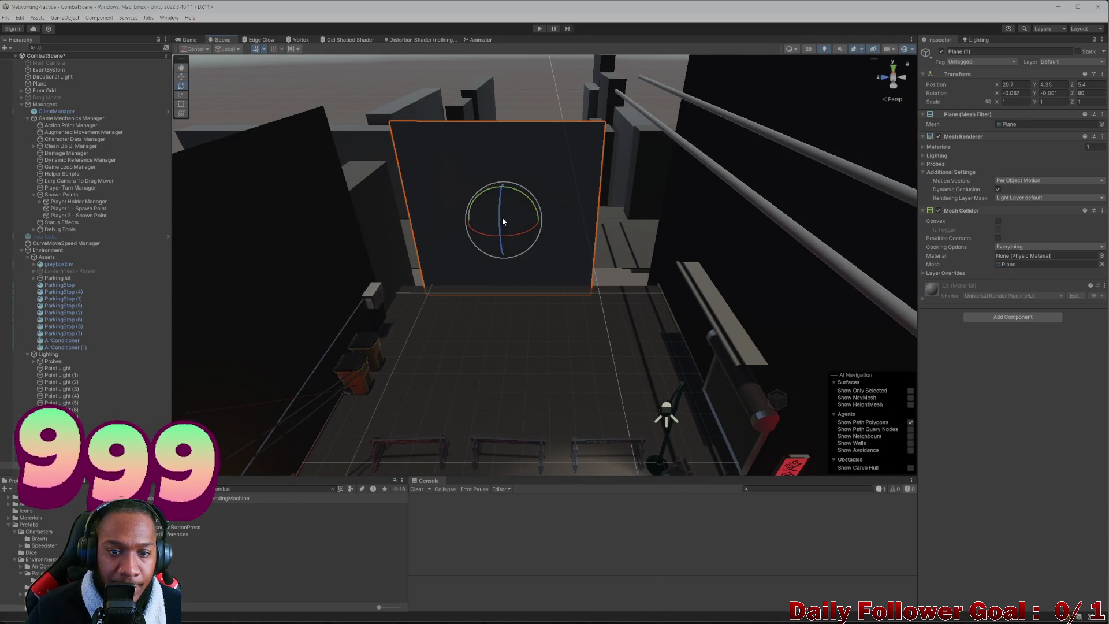
# - Stretch the wall plane wider and taller to a scale of 1.2543 by 1.6251
pyautogui.moveTo(469, 220); pyautogui.dragTo(452, 222)
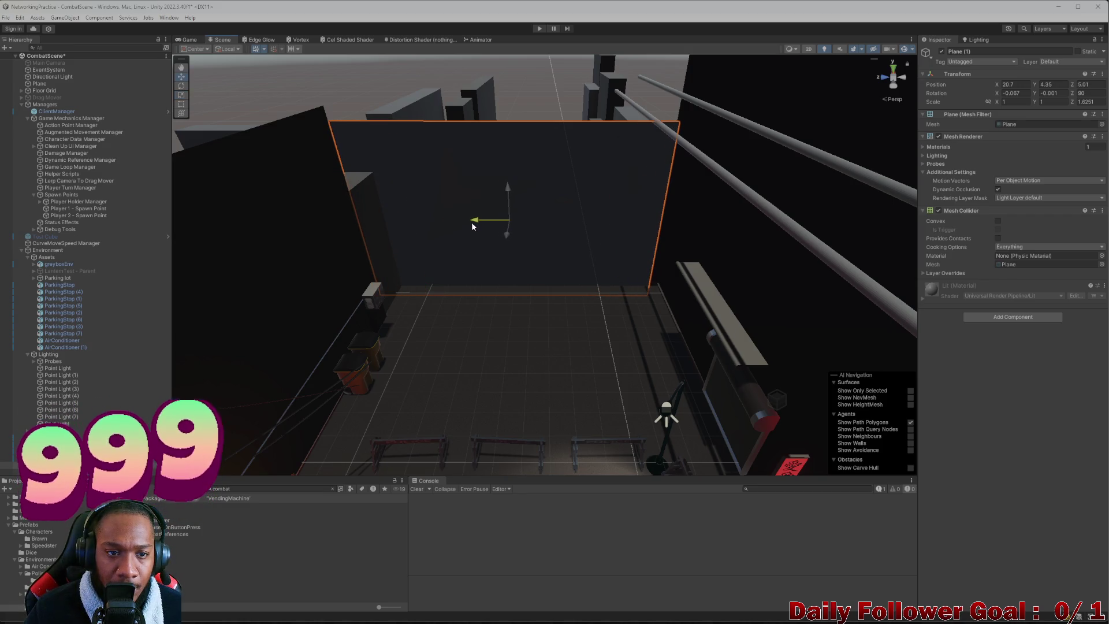
pyautogui.moveTo(471, 225); pyautogui.dragTo(473, 226)
pyautogui.press('e')
pyautogui.press('r')
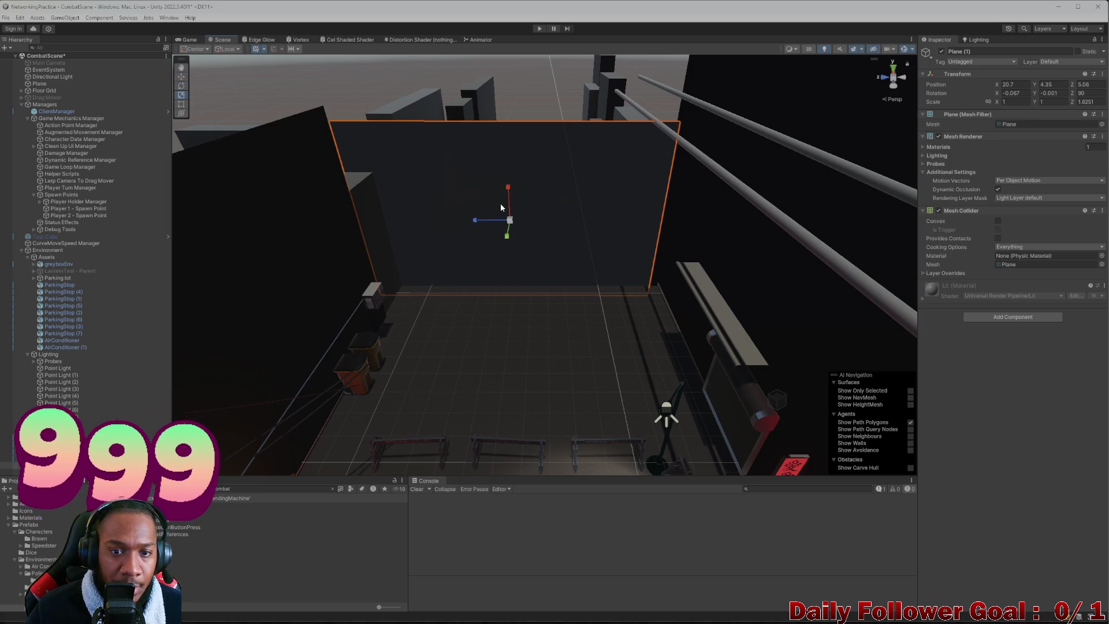
pyautogui.moveTo(508, 190); pyautogui.dragTo(512, 164)
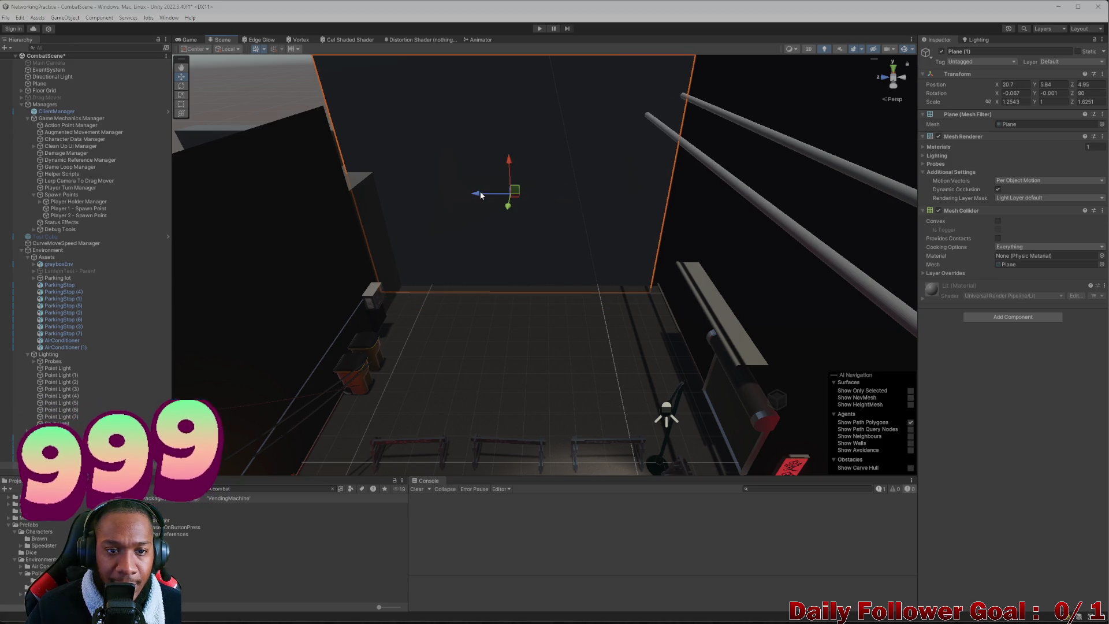
pyautogui.scroll(-3, 480, 192)
pyautogui.moveTo(477, 233)
pyautogui.mouseDown()
pyautogui.moveTo(488, 245)
pyautogui.moveTo(511, 214)
pyautogui.moveTo(498, 267)
pyautogui.moveTo(407, 246)
pyautogui.moveTo(583, 322)
pyautogui.mouseUp()
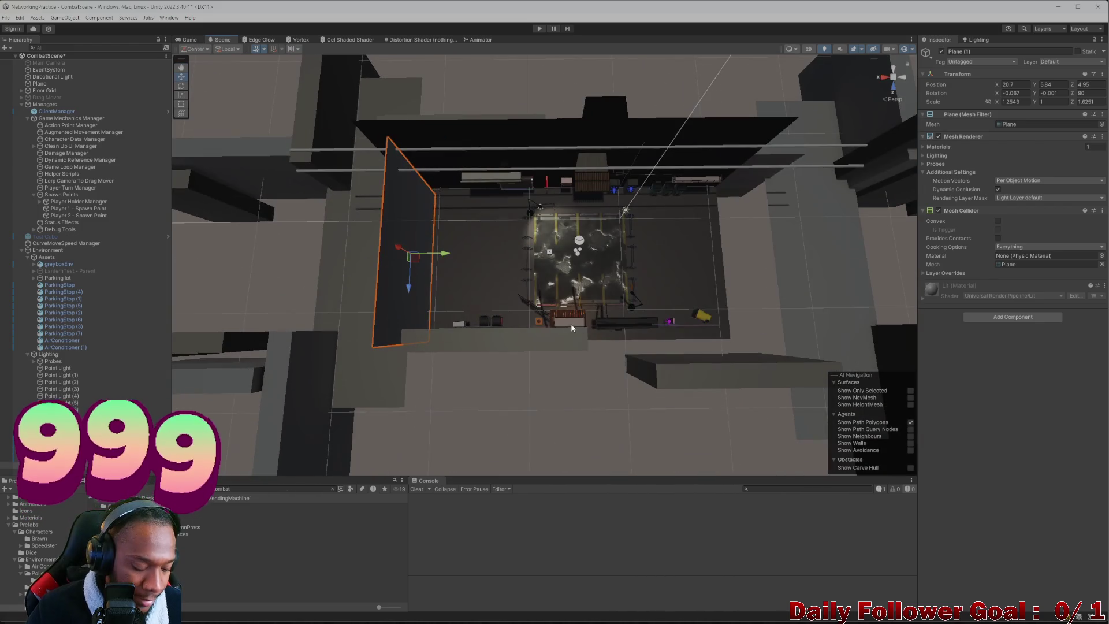
# - Check the wall plane's placement from low, isometric overhead and perspective views
pyautogui.moveTo(443, 280)
pyautogui.mouseDown()
pyautogui.moveTo(486, 324)
pyautogui.moveTo(709, 235)
pyautogui.moveTo(598, 261)
pyautogui.moveTo(572, 165)
pyautogui.moveTo(612, 231)
pyautogui.moveTo(598, 208)
pyautogui.moveTo(669, 220)
pyautogui.moveTo(550, 225)
pyautogui.mouseUp()
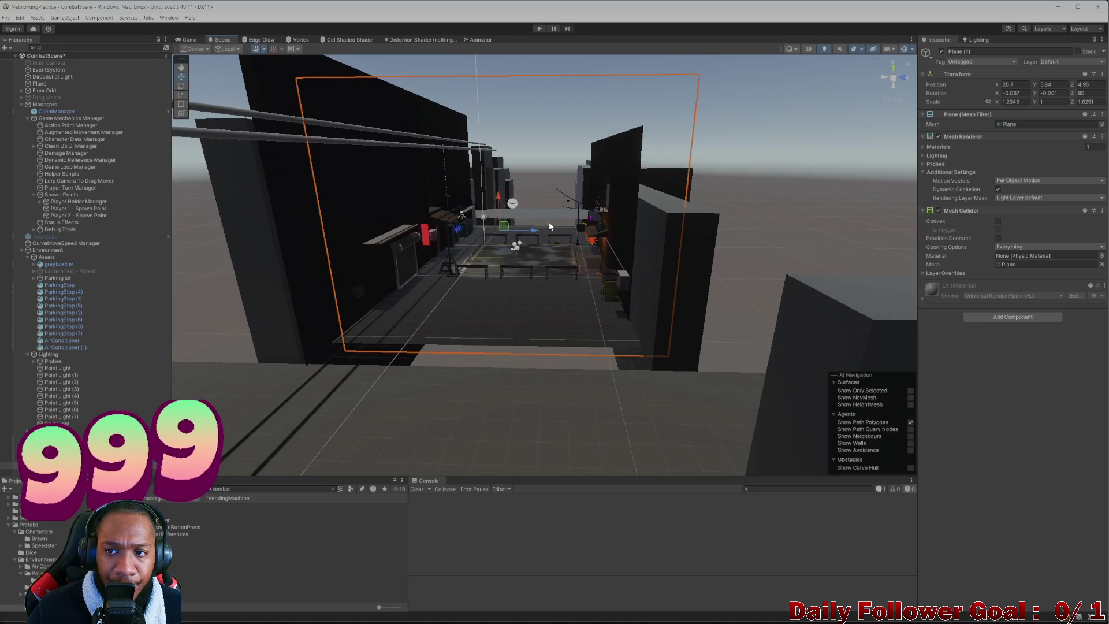
pyautogui.click(892, 82)
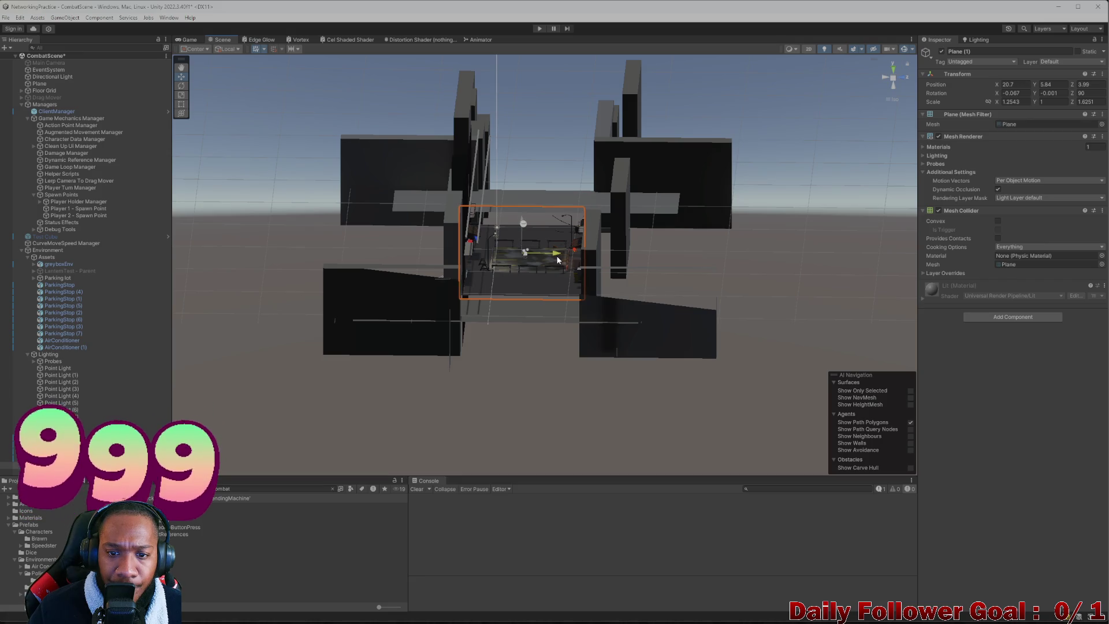
pyautogui.click(889, 102)
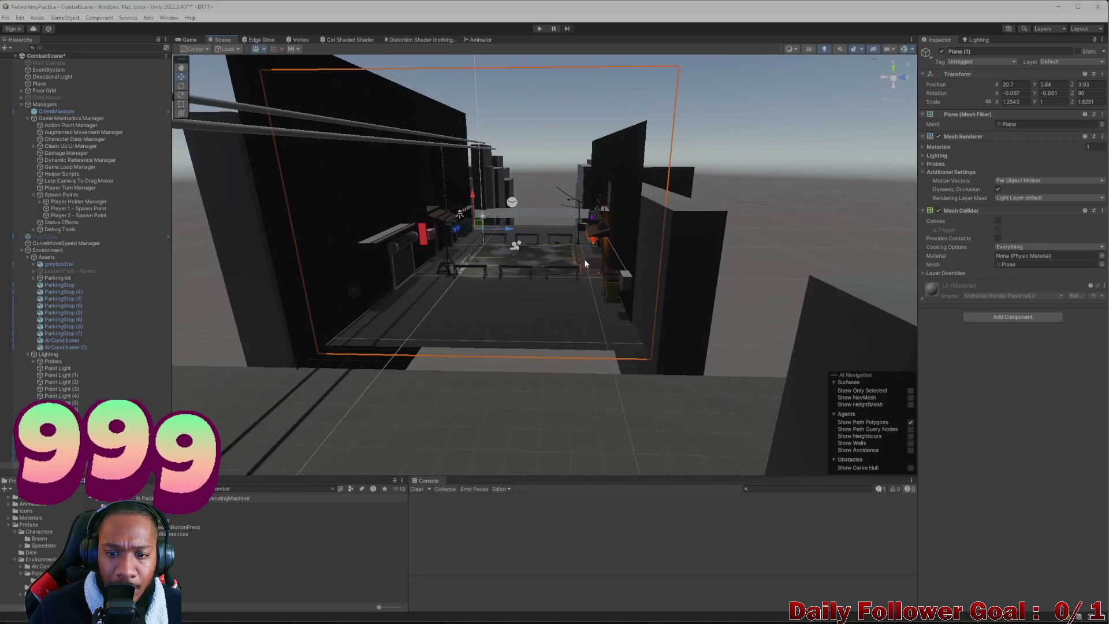
pyautogui.moveTo(612, 289)
pyautogui.mouseDown()
pyautogui.moveTo(578, 358)
pyautogui.moveTo(589, 227)
pyautogui.moveTo(625, 174)
pyautogui.moveTo(521, 181)
pyautogui.moveTo(507, 195)
pyautogui.moveTo(536, 162)
pyautogui.mouseUp()
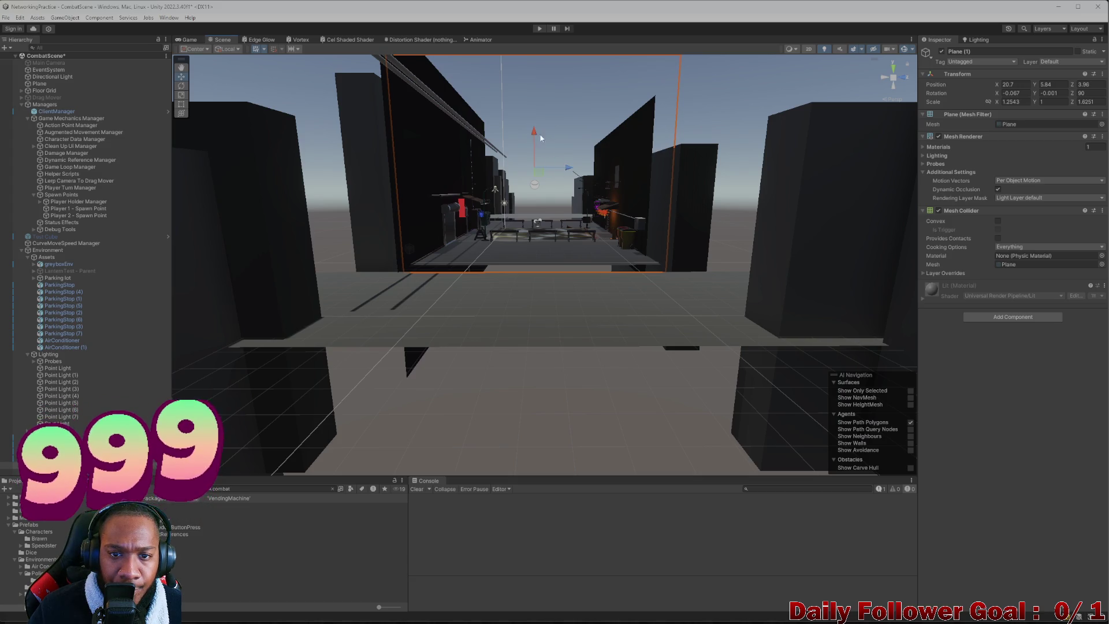
pyautogui.moveTo(533, 123)
pyautogui.mouseDown()
pyautogui.moveTo(531, 266)
pyautogui.moveTo(663, 304)
pyautogui.moveTo(358, 222)
pyautogui.moveTo(413, 171)
pyautogui.moveTo(417, 231)
pyautogui.mouseUp()
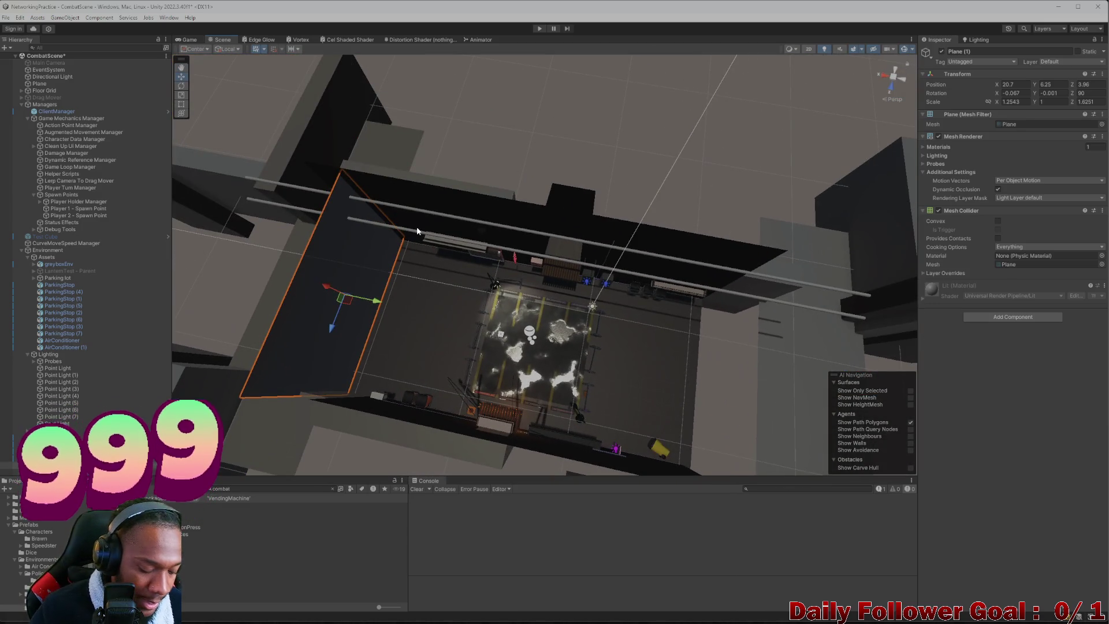
# - Duplicate the wall as Plane (2), move it to -10.99, 6.25, 3.90, rotate 180° on Y
pyautogui.hotkey('ctrl', 'd')
pyautogui.moveTo(389, 288)
pyautogui.mouseDown()
pyautogui.moveTo(432, 328)
pyautogui.moveTo(759, 423)
pyautogui.mouseUp()
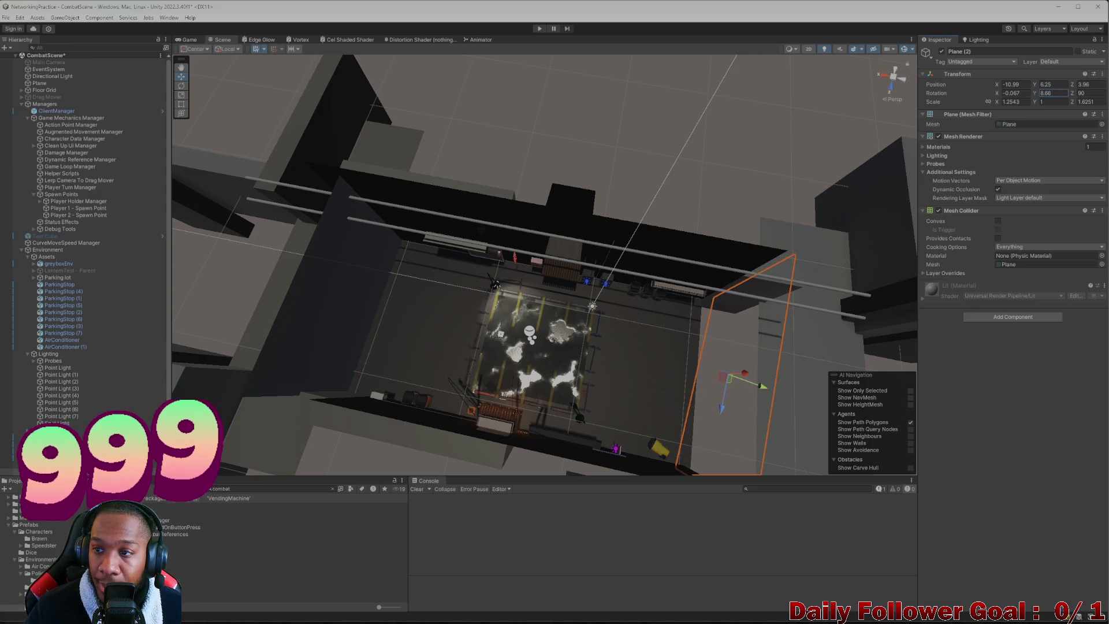
pyautogui.write('1')
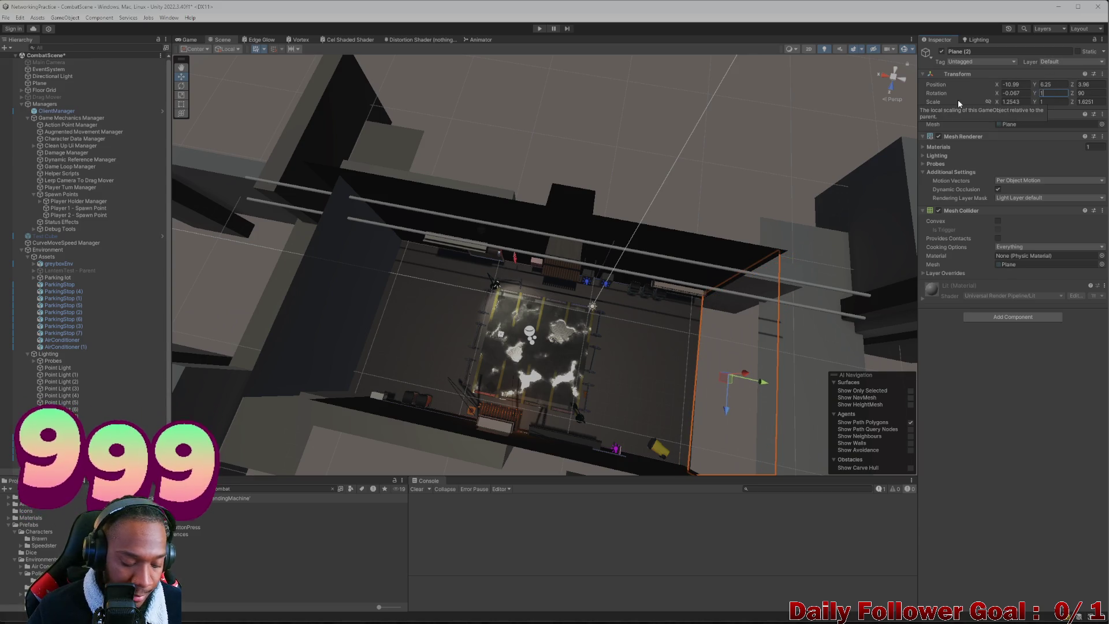
pyautogui.write('80')
pyautogui.press('Return')
# - Review both walls over the parking lot and select Plane (1) for a close look
pyautogui.scroll(5, 511, 328)
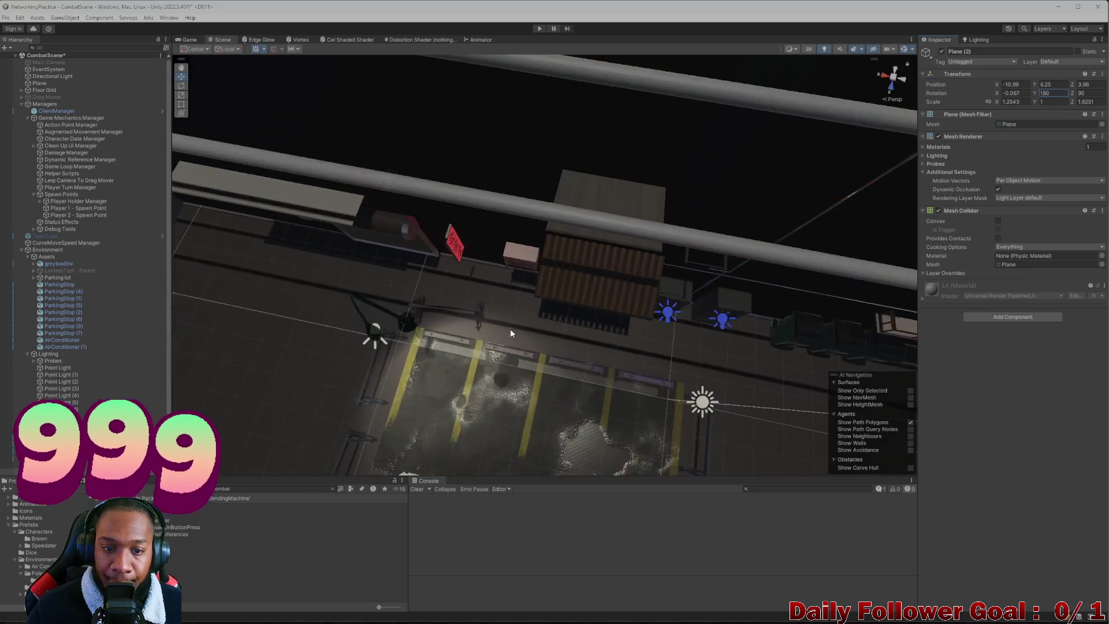
pyautogui.moveTo(478, 371)
pyautogui.mouseDown()
pyautogui.moveTo(354, 268)
pyautogui.moveTo(389, 205)
pyautogui.moveTo(445, 185)
pyautogui.moveTo(413, 210)
pyautogui.moveTo(402, 268)
pyautogui.mouseUp()
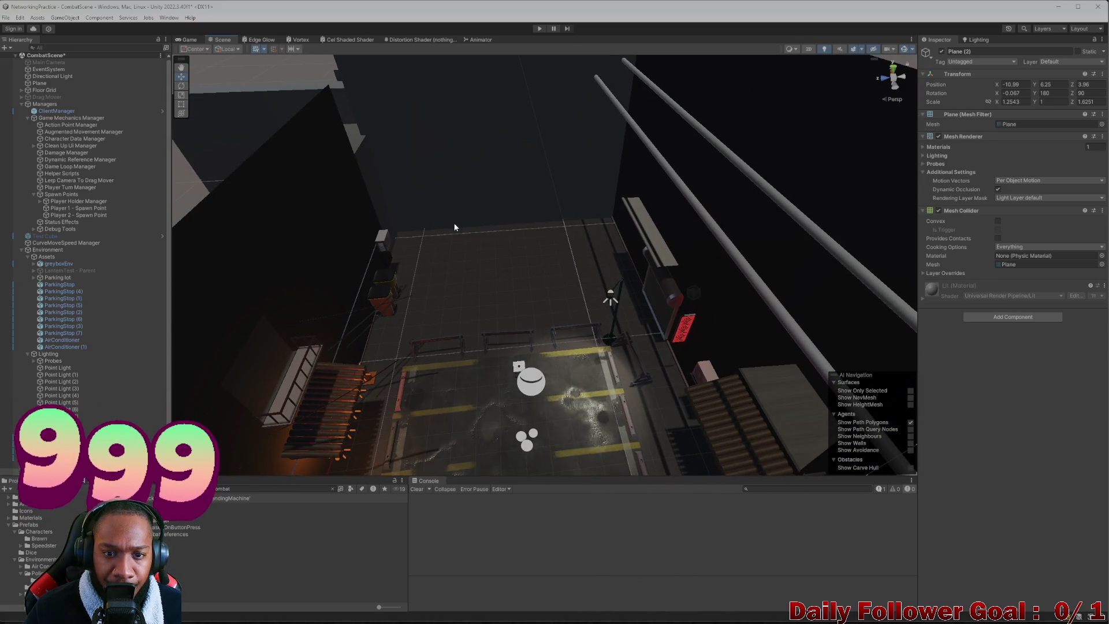
pyautogui.moveTo(455, 227)
pyautogui.mouseDown()
pyautogui.moveTo(470, 217)
pyautogui.moveTo(545, 383)
pyautogui.moveTo(624, 391)
pyautogui.moveTo(547, 316)
pyautogui.moveTo(738, 324)
pyautogui.moveTo(751, 272)
pyautogui.moveTo(602, 156)
pyautogui.moveTo(559, 243)
pyautogui.moveTo(508, 255)
pyautogui.moveTo(306, 231)
pyautogui.moveTo(443, 285)
pyautogui.moveTo(517, 259)
pyautogui.moveTo(570, 323)
pyautogui.moveTo(621, 347)
pyautogui.moveTo(641, 304)
pyautogui.moveTo(601, 274)
pyautogui.moveTo(621, 265)
pyautogui.moveTo(612, 270)
pyautogui.moveTo(681, 311)
pyautogui.moveTo(618, 297)
pyautogui.mouseUp()
pyautogui.click(458, 140)
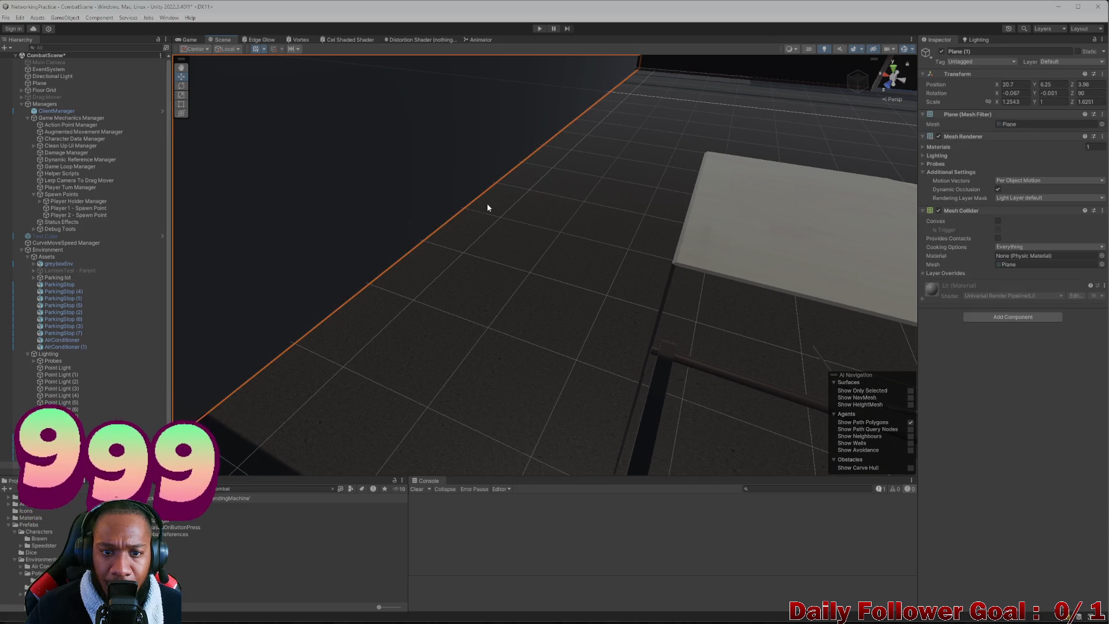
pyautogui.moveTo(487, 205)
pyautogui.mouseDown()
pyautogui.moveTo(505, 181)
pyautogui.moveTo(505, 203)
pyautogui.moveTo(530, 199)
pyautogui.moveTo(520, 211)
pyautogui.moveTo(539, 235)
pyautogui.moveTo(540, 190)
pyautogui.moveTo(443, 240)
pyautogui.moveTo(530, 193)
pyautogui.moveTo(468, 245)
pyautogui.moveTo(683, 331)
pyautogui.moveTo(698, 255)
pyautogui.moveTo(649, 216)
pyautogui.mouseUp()
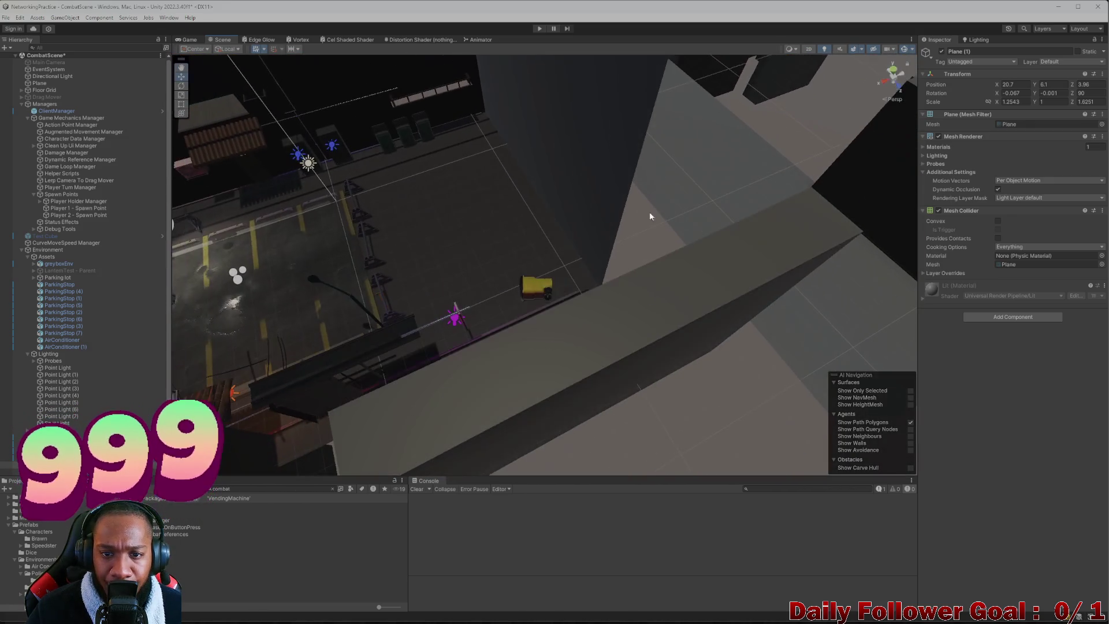
pyautogui.moveTo(484, 155)
pyautogui.mouseDown()
pyautogui.moveTo(515, 178)
pyautogui.moveTo(655, 126)
pyautogui.moveTo(680, 135)
pyautogui.mouseUp()
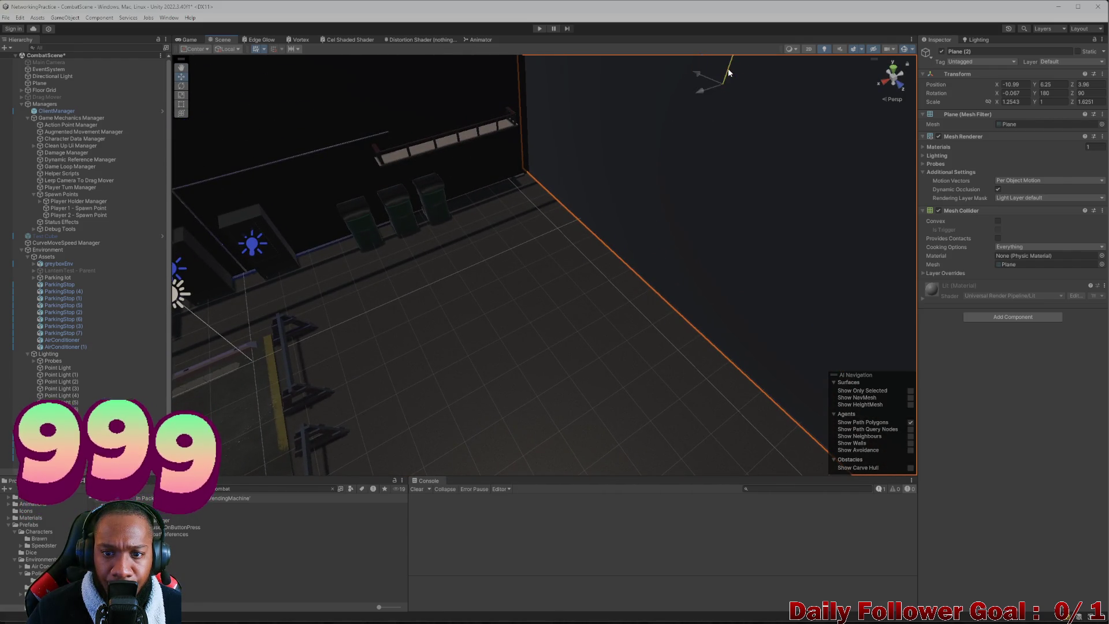
pyautogui.moveTo(729, 77)
pyautogui.mouseDown()
pyautogui.moveTo(624, 182)
pyautogui.moveTo(475, 244)
pyautogui.moveTo(525, 298)
pyautogui.moveTo(559, 301)
pyautogui.moveTo(468, 307)
pyautogui.moveTo(456, 348)
pyautogui.moveTo(504, 349)
pyautogui.moveTo(565, 309)
pyautogui.moveTo(444, 303)
pyautogui.moveTo(618, 257)
pyautogui.moveTo(596, 212)
pyautogui.moveTo(606, 192)
pyautogui.moveTo(587, 203)
pyautogui.moveTo(601, 258)
pyautogui.moveTo(599, 237)
pyautogui.moveTo(507, 265)
pyautogui.moveTo(523, 266)
pyautogui.moveTo(483, 263)
pyautogui.moveTo(522, 285)
pyautogui.moveTo(520, 258)
pyautogui.moveTo(539, 302)
pyautogui.moveTo(559, 190)
pyautogui.moveTo(543, 229)
pyautogui.moveTo(513, 195)
pyautogui.moveTo(520, 218)
pyautogui.moveTo(499, 268)
pyautogui.moveTo(569, 279)
pyautogui.mouseUp()
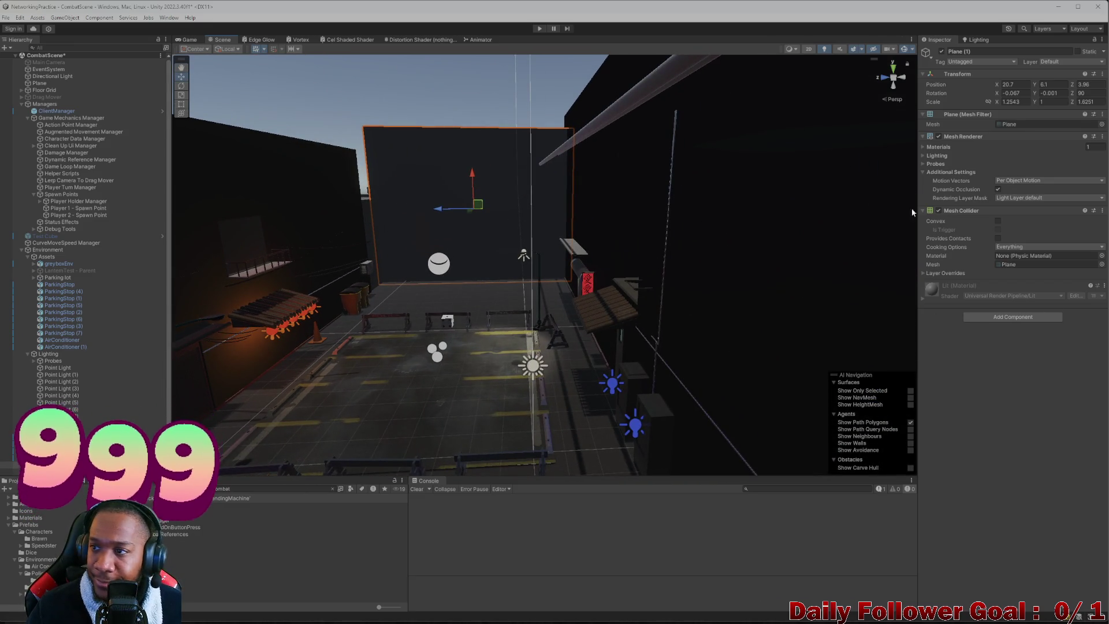
pyautogui.moveTo(569, 166)
pyautogui.mouseDown()
pyautogui.moveTo(486, 206)
pyautogui.moveTo(604, 290)
pyautogui.moveTo(567, 253)
pyautogui.moveTo(538, 181)
pyautogui.moveTo(533, 253)
pyautogui.moveTo(518, 246)
pyautogui.mouseUp()
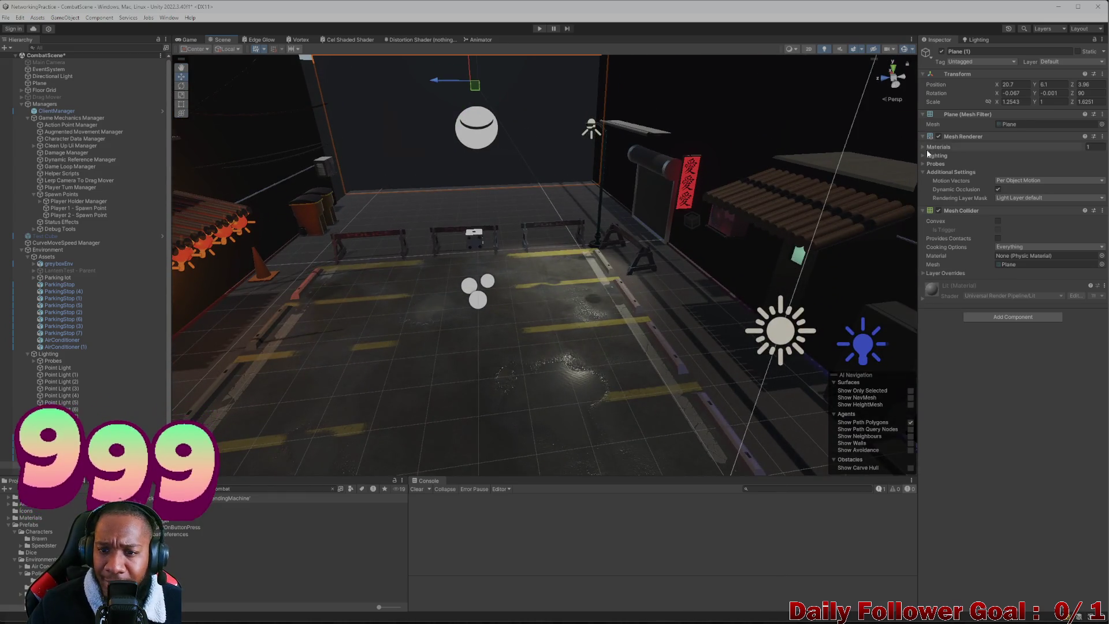
pyautogui.moveTo(611, 292)
pyautogui.mouseDown()
pyautogui.moveTo(482, 279)
pyautogui.moveTo(501, 285)
pyautogui.mouseUp()
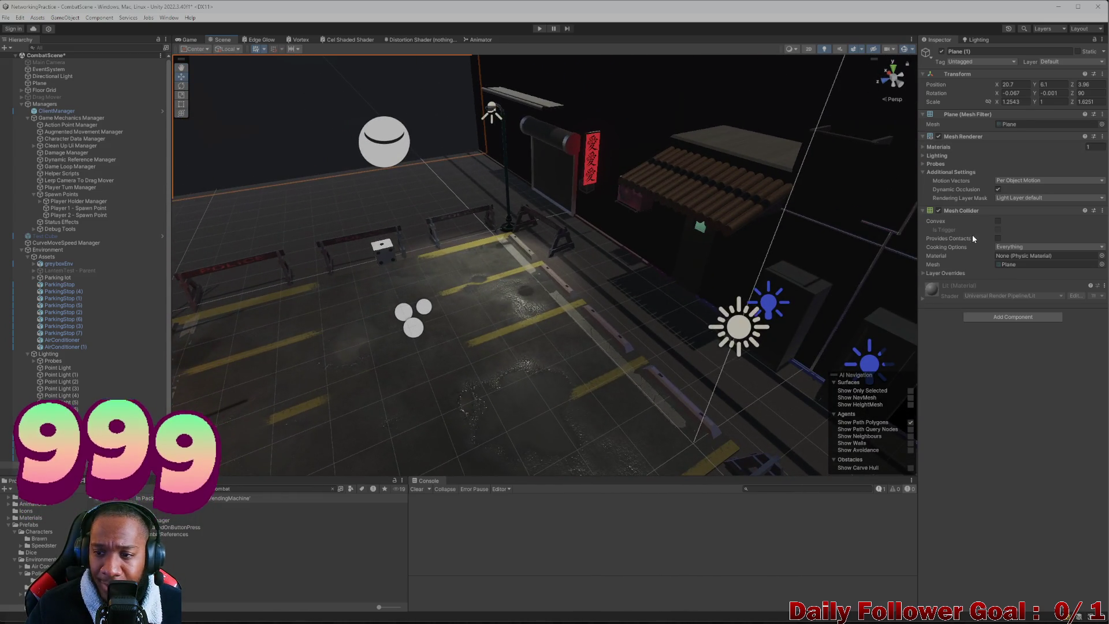
pyautogui.moveTo(474, 173)
pyautogui.mouseDown()
pyautogui.moveTo(441, 156)
pyautogui.moveTo(429, 165)
pyautogui.moveTo(454, 179)
pyautogui.mouseUp()
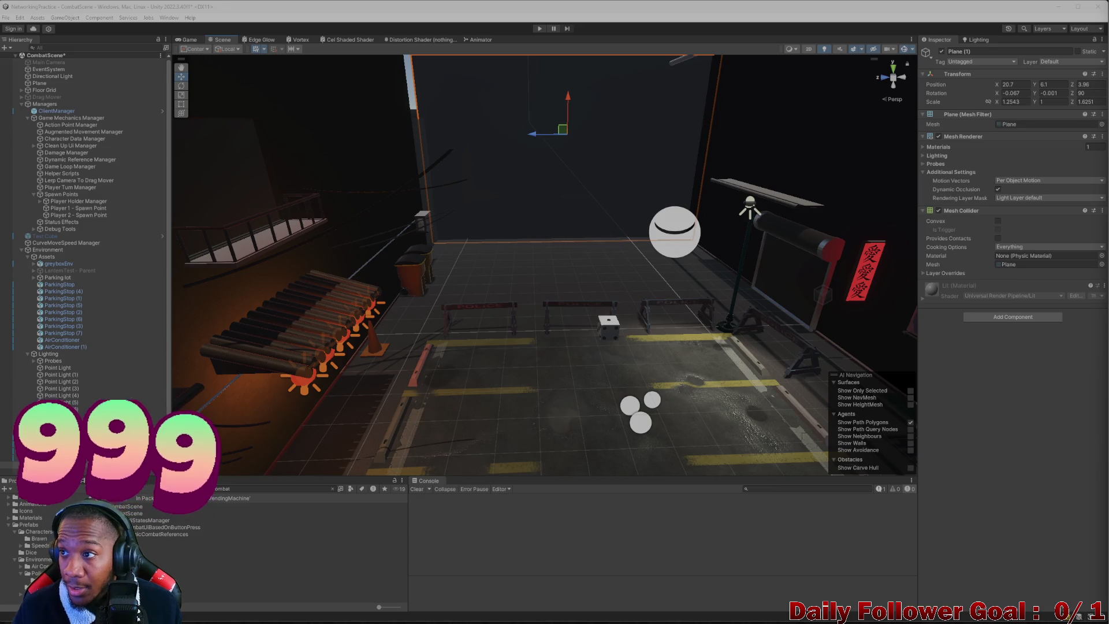
pyautogui.hotkey('alt', 'Tab')
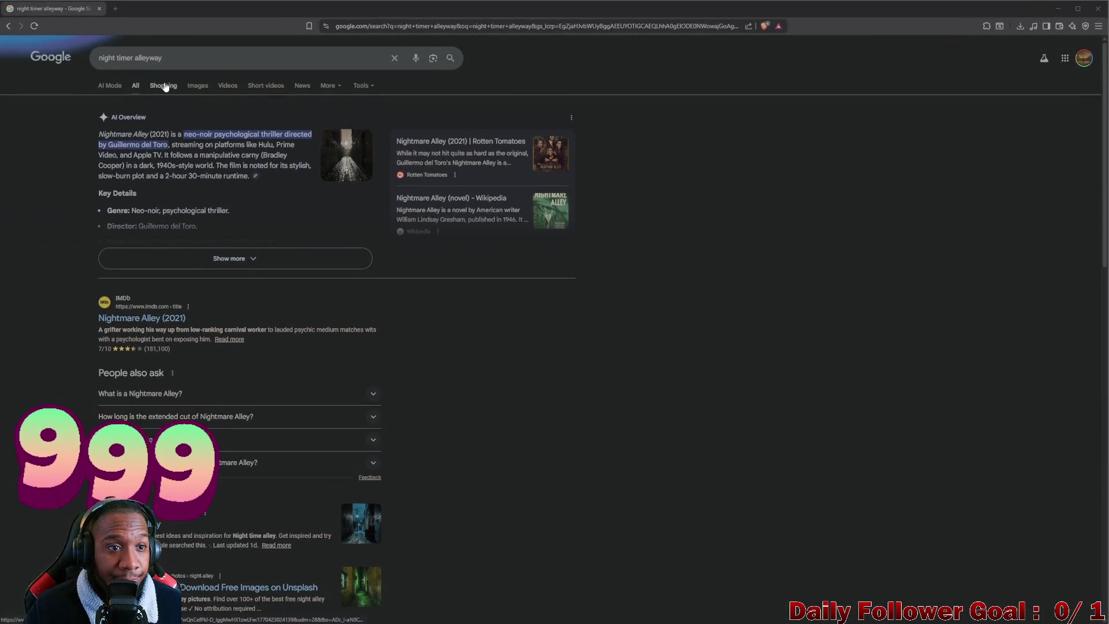
# - Save the iStock rainy night-alley photo from Google Images as Background.jpg
pyautogui.click(196, 87)
pyautogui.scroll(-1, 334, 186)
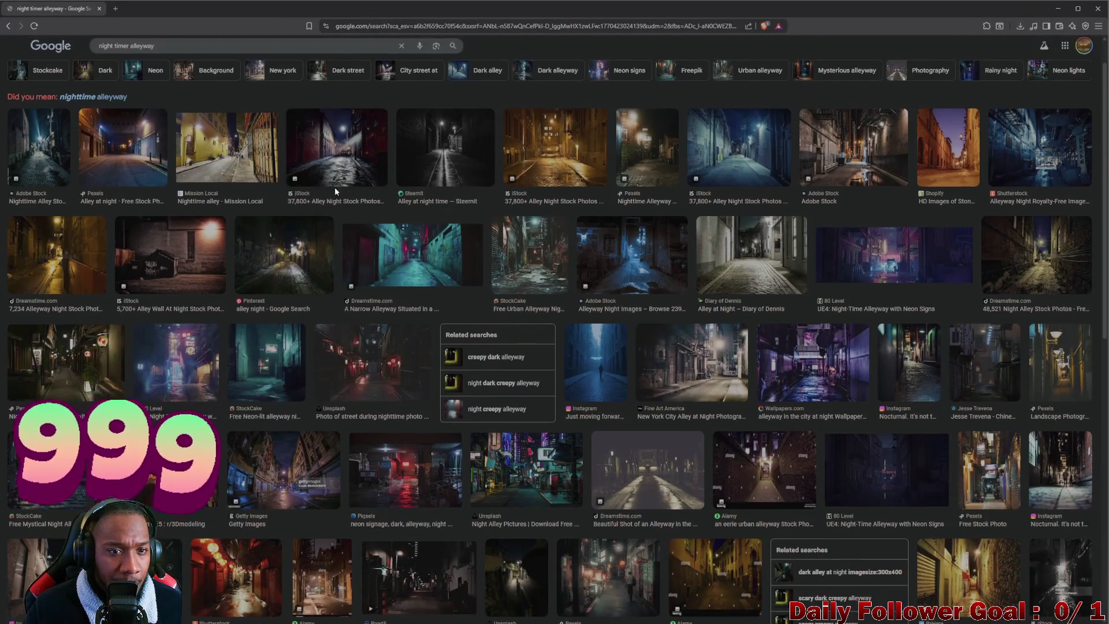
pyautogui.click(345, 152)
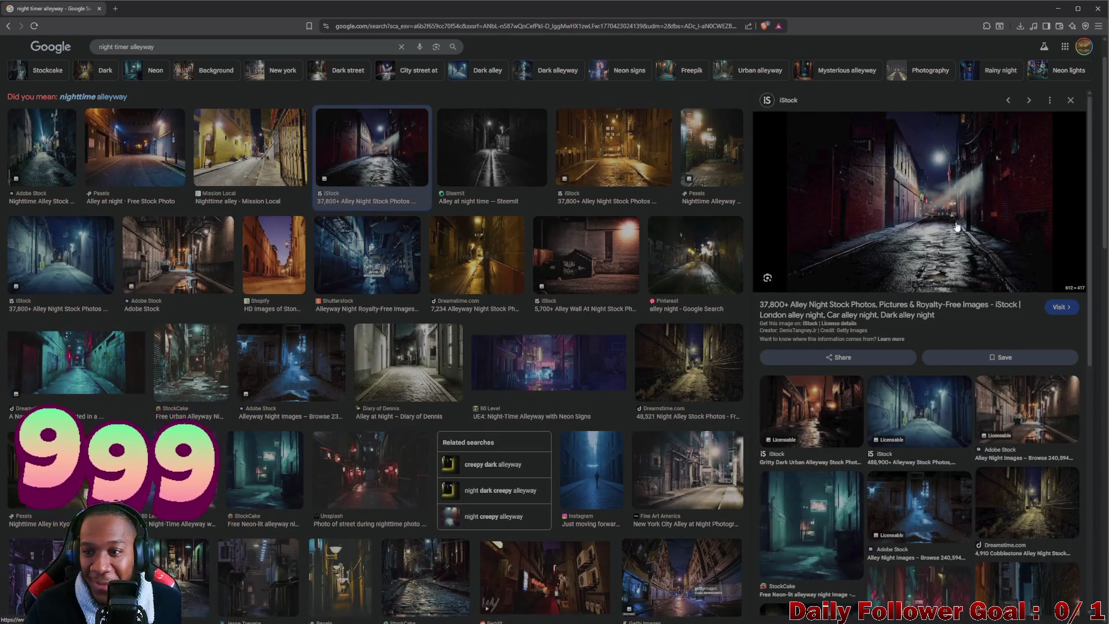
pyautogui.rightClick(944, 196)
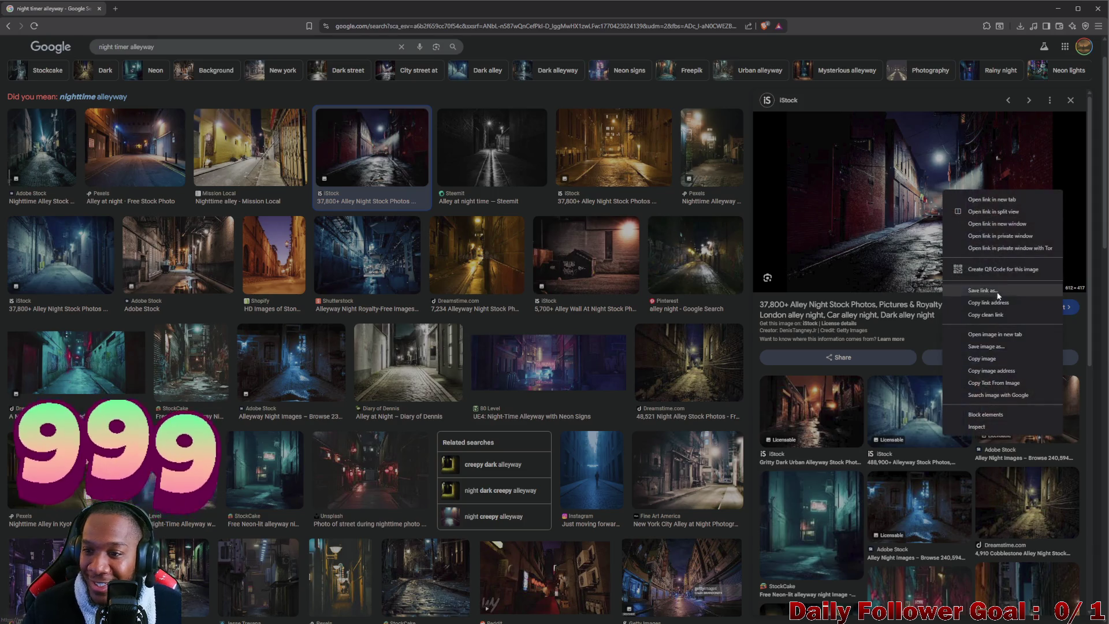
pyautogui.click(990, 346)
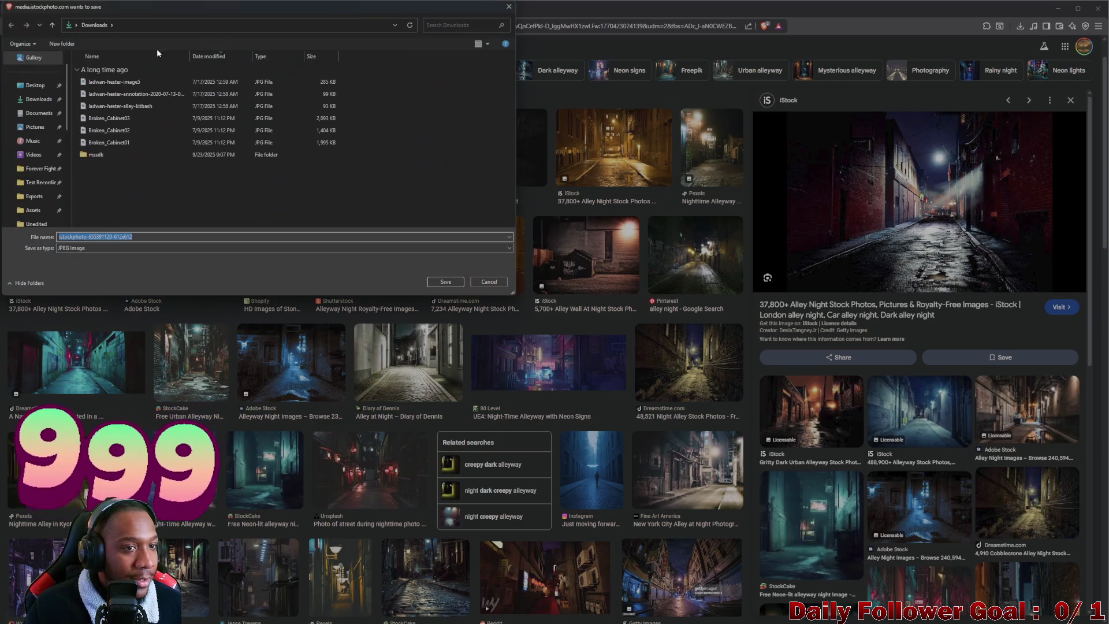
pyautogui.moveTo(178, 10); pyautogui.dragTo(0, 48)
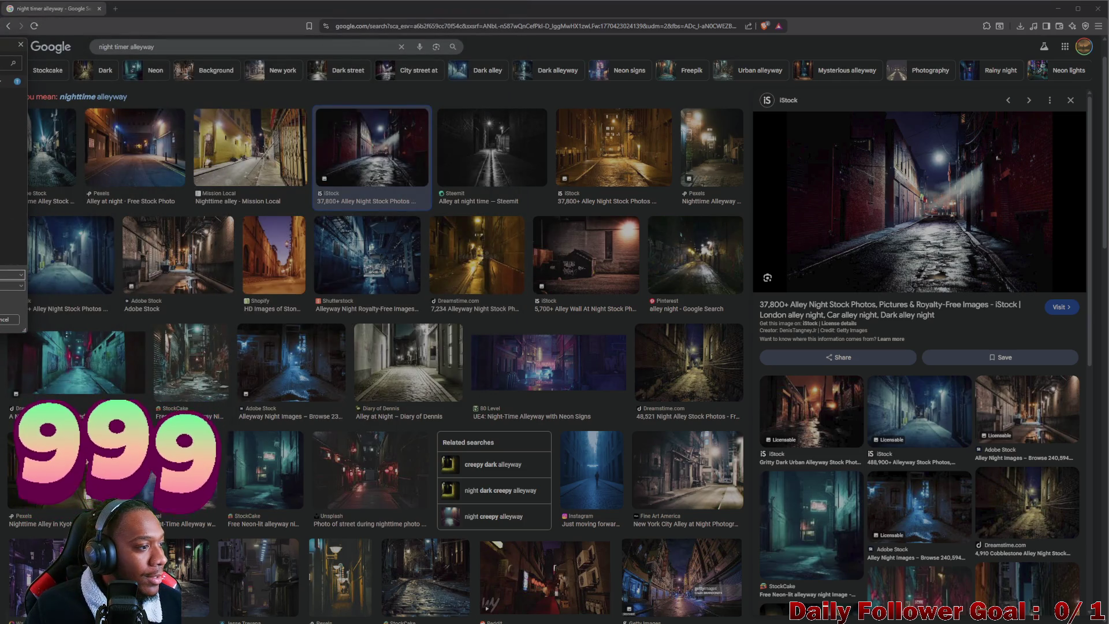
pyautogui.press('Return')
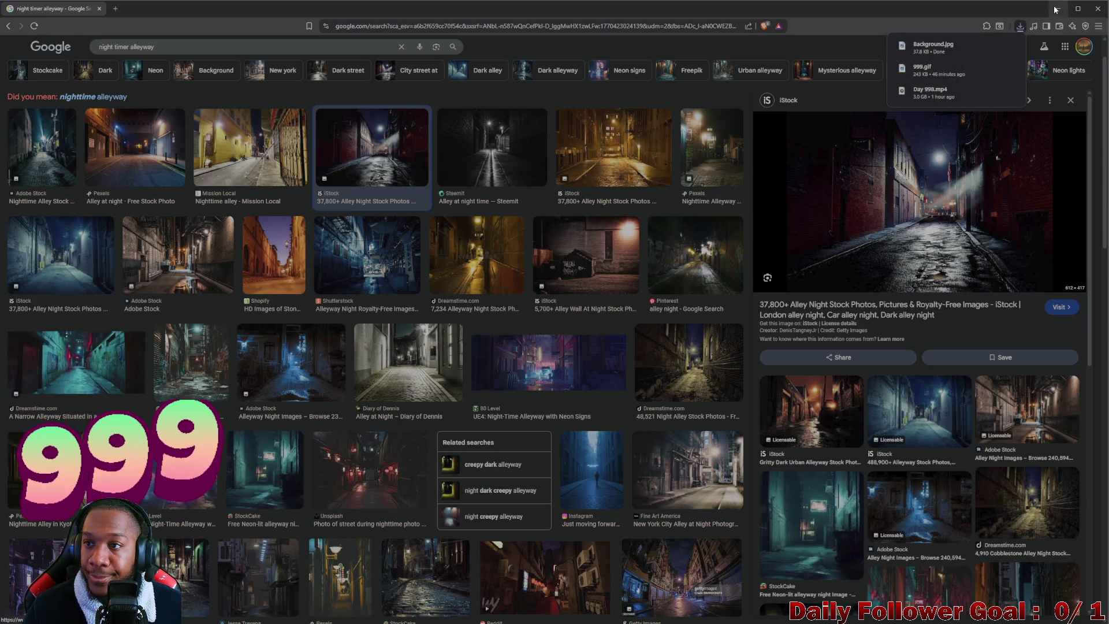
# - Return to the Unity editor showing the upright Plane (1) wall
pyautogui.hotkey('alt', 'Tab')
pyautogui.scroll(5, 588, 371)
pyautogui.scroll(3, 513, 214)
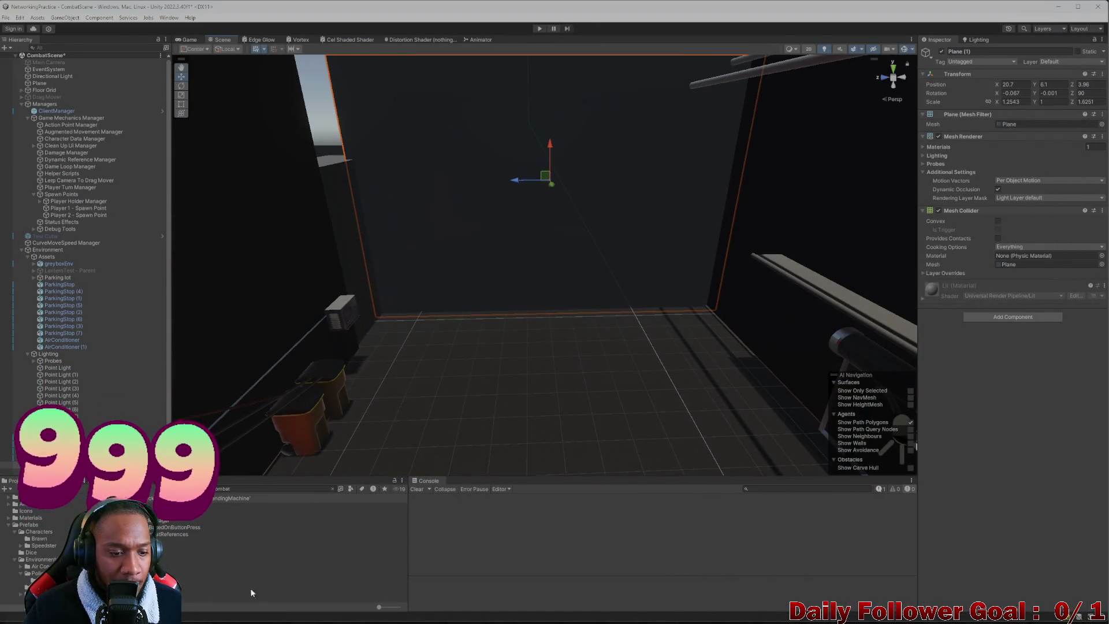
# - Create a New Material in the Prefabs folder of the Project panel
pyautogui.scroll(10, 22, 521)
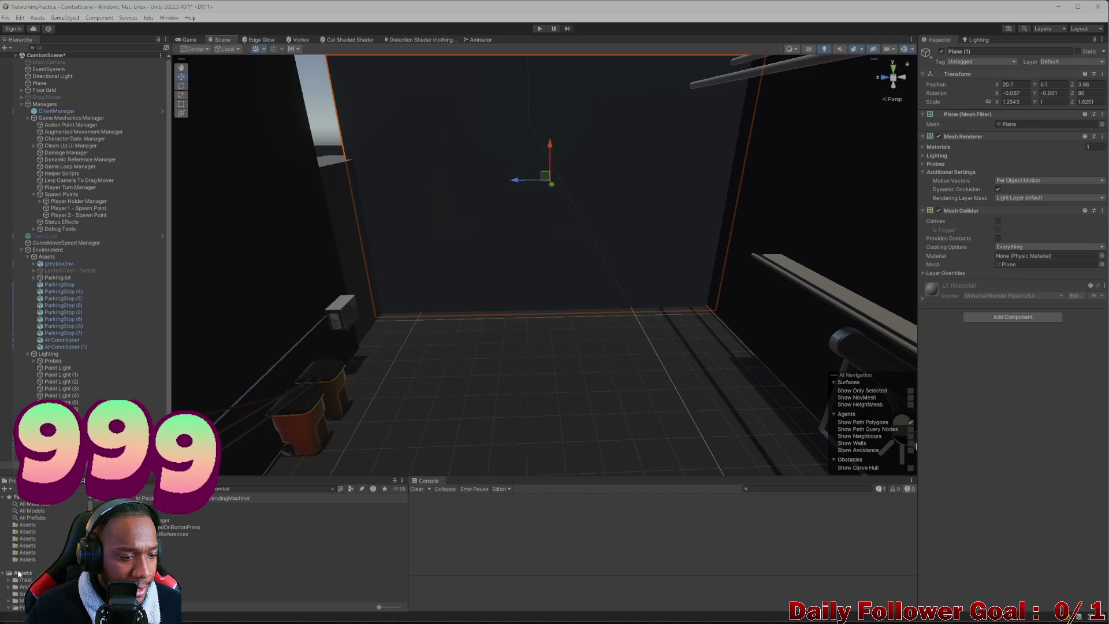
pyautogui.click(25, 579)
pyautogui.scroll(-5, 35, 549)
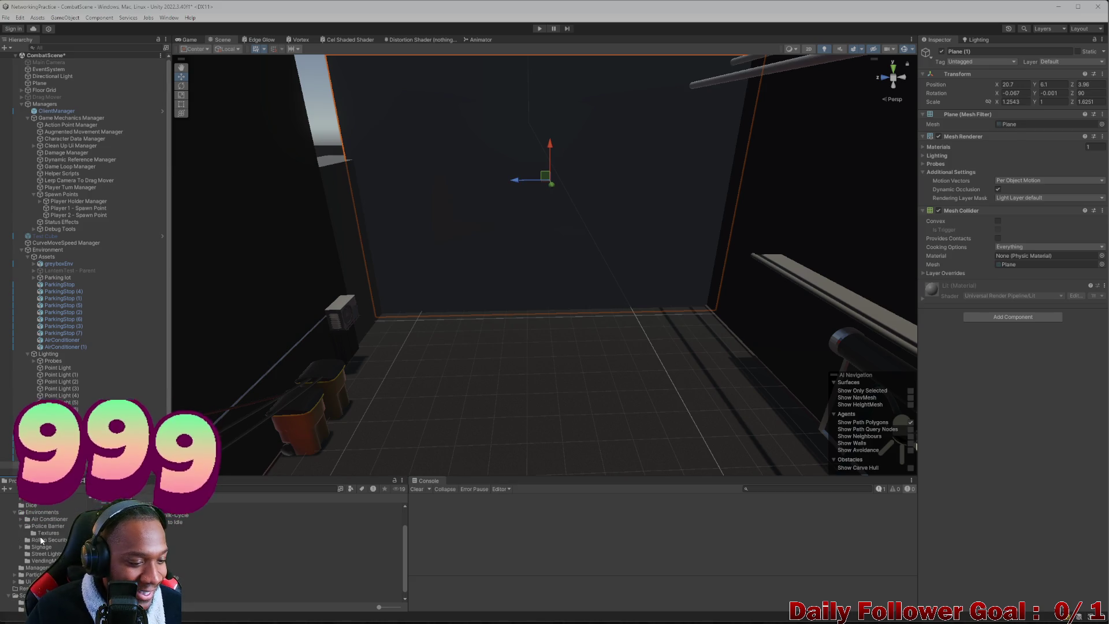
pyautogui.click(8, 503)
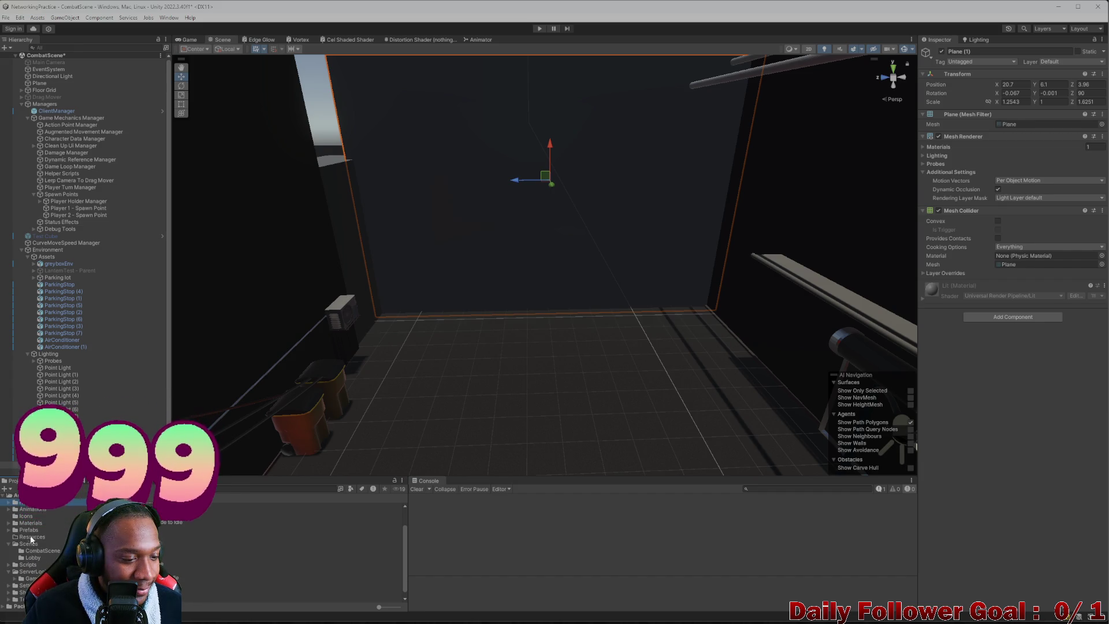
pyautogui.click(29, 530)
pyautogui.rightClick(149, 592)
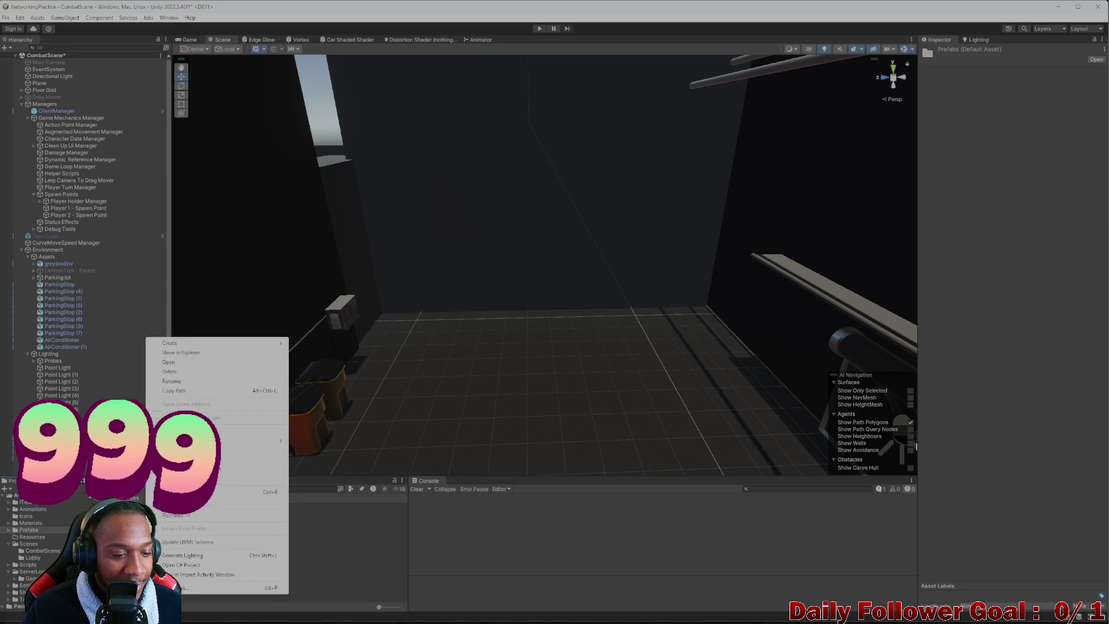
pyautogui.rightClick(119, 584)
pyautogui.moveTo(161, 335)
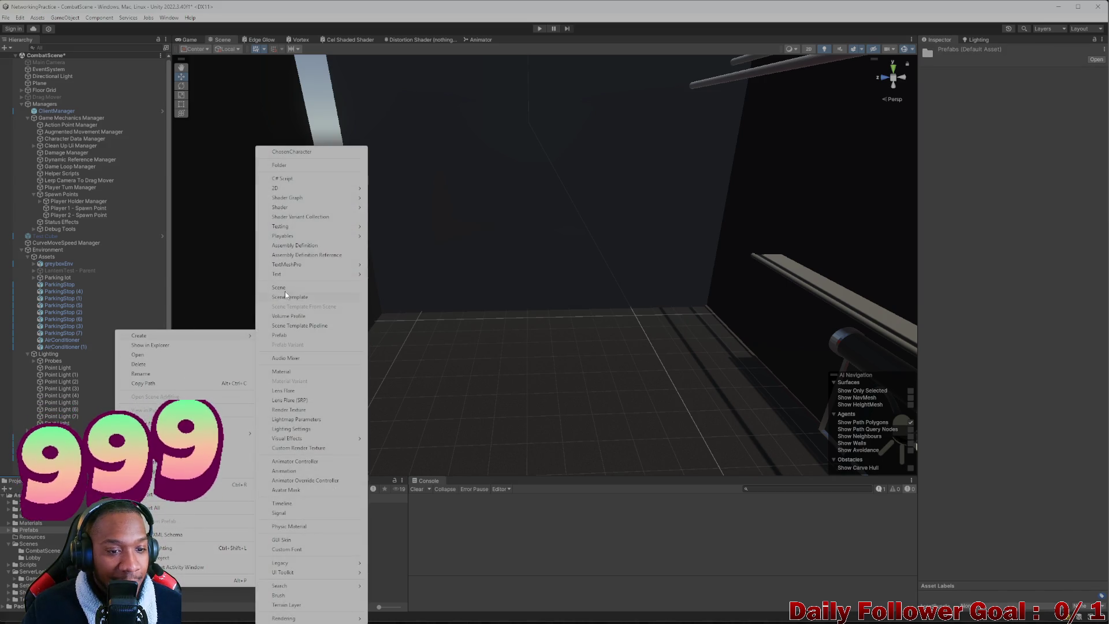
pyautogui.click(300, 381)
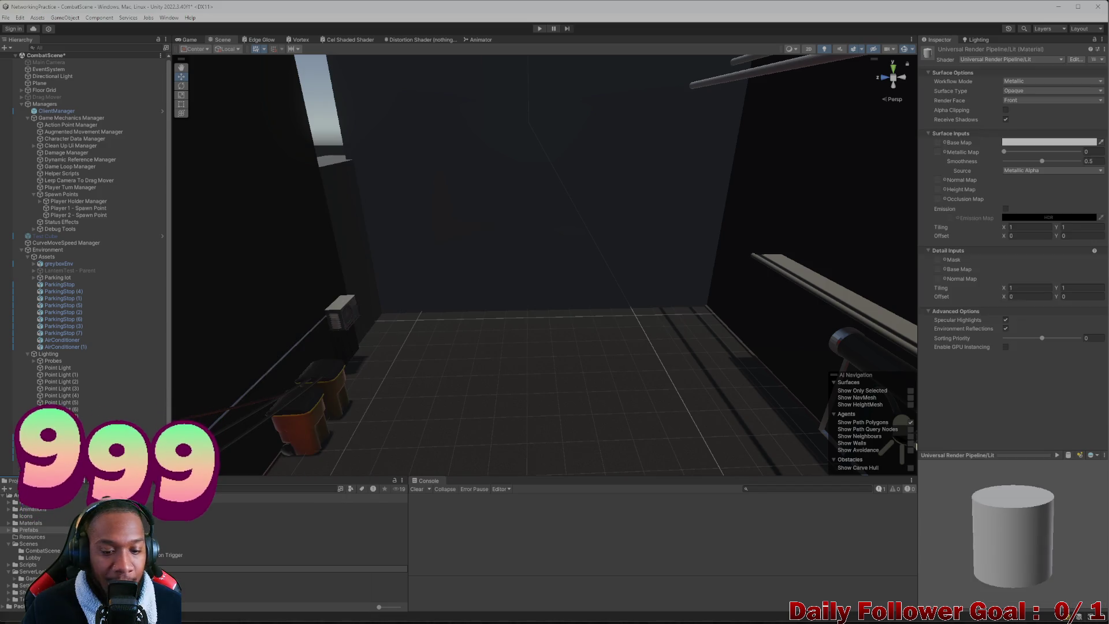
# - Import Background.jpg, set it as the material's Base Map, and apply it to the back wall
pyautogui.click(573, 613)
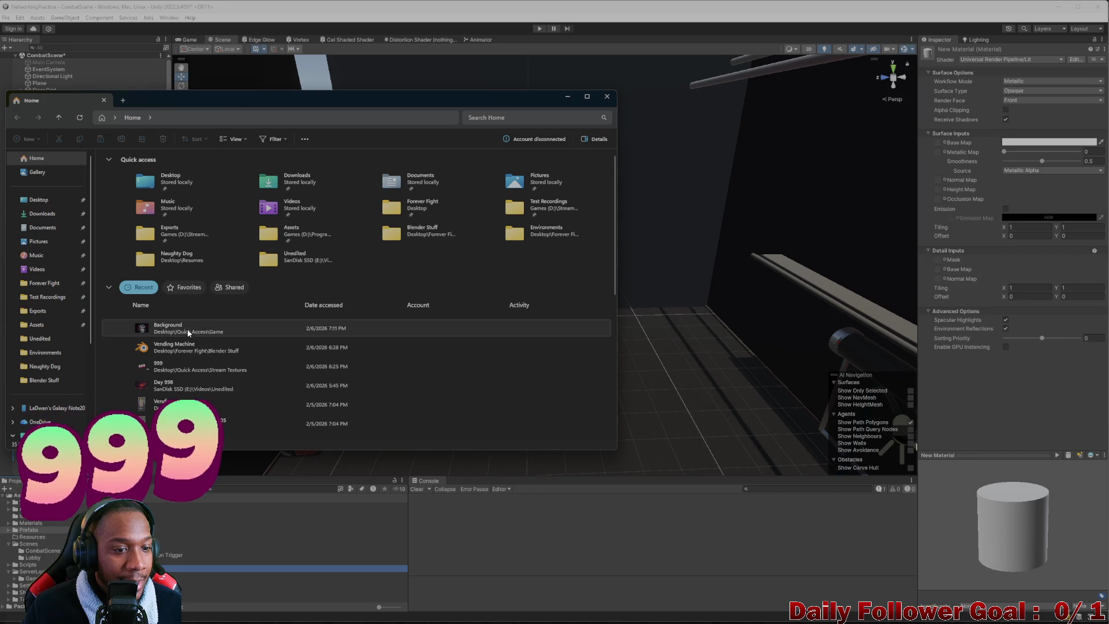
pyautogui.moveTo(186, 325); pyautogui.dragTo(242, 569)
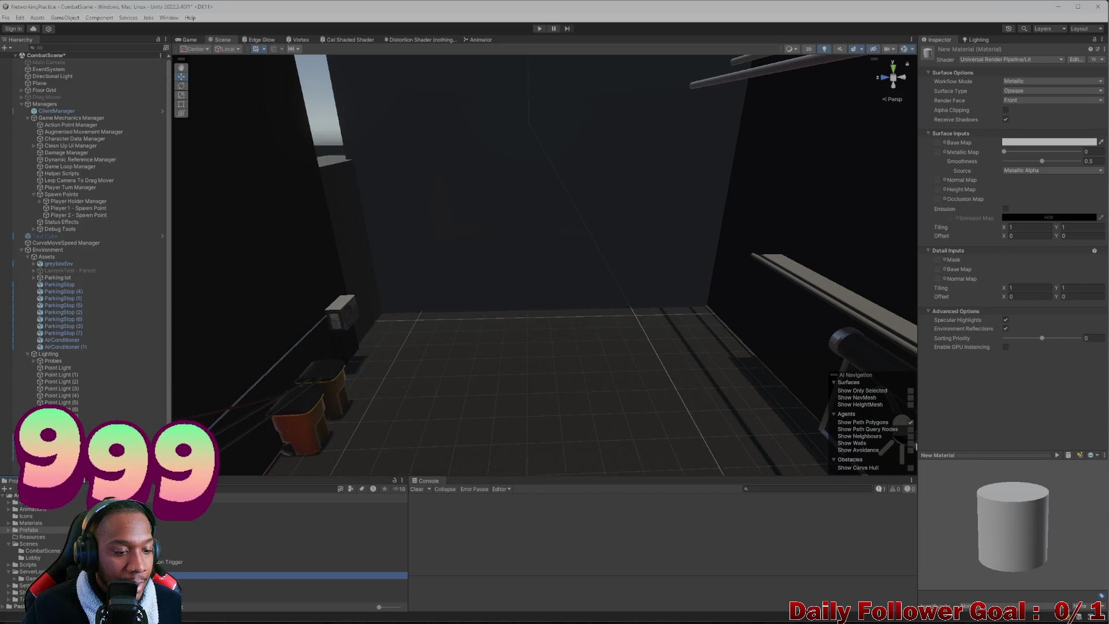
pyautogui.moveTo(904, 165); pyautogui.dragTo(937, 142)
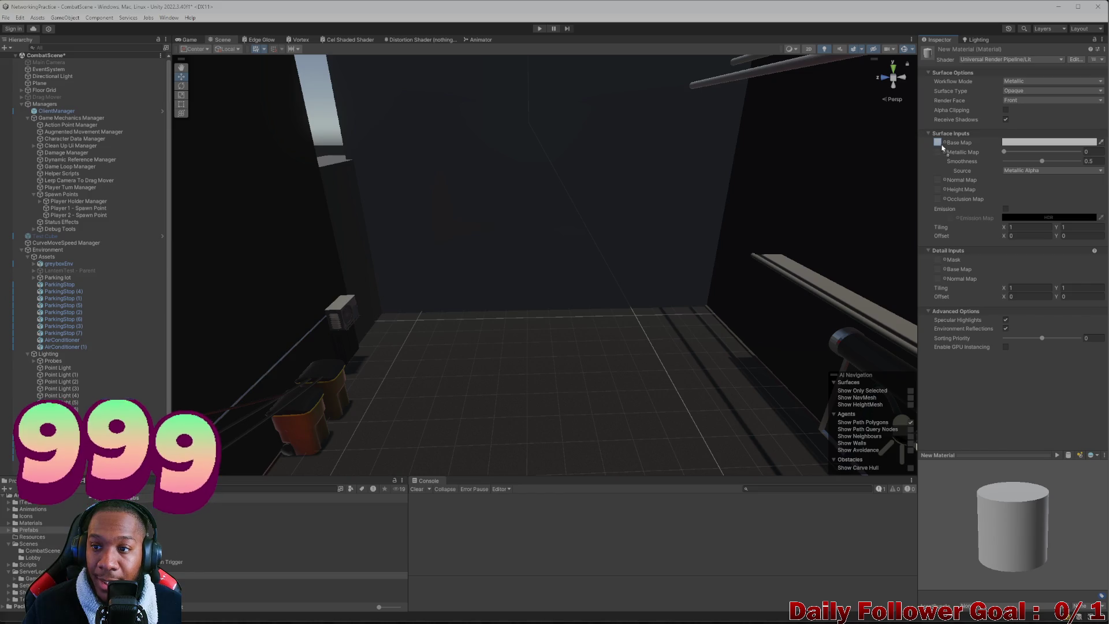
pyautogui.moveTo(283, 575)
pyautogui.mouseDown()
pyautogui.moveTo(284, 440)
pyautogui.moveTo(495, 210)
pyautogui.mouseUp()
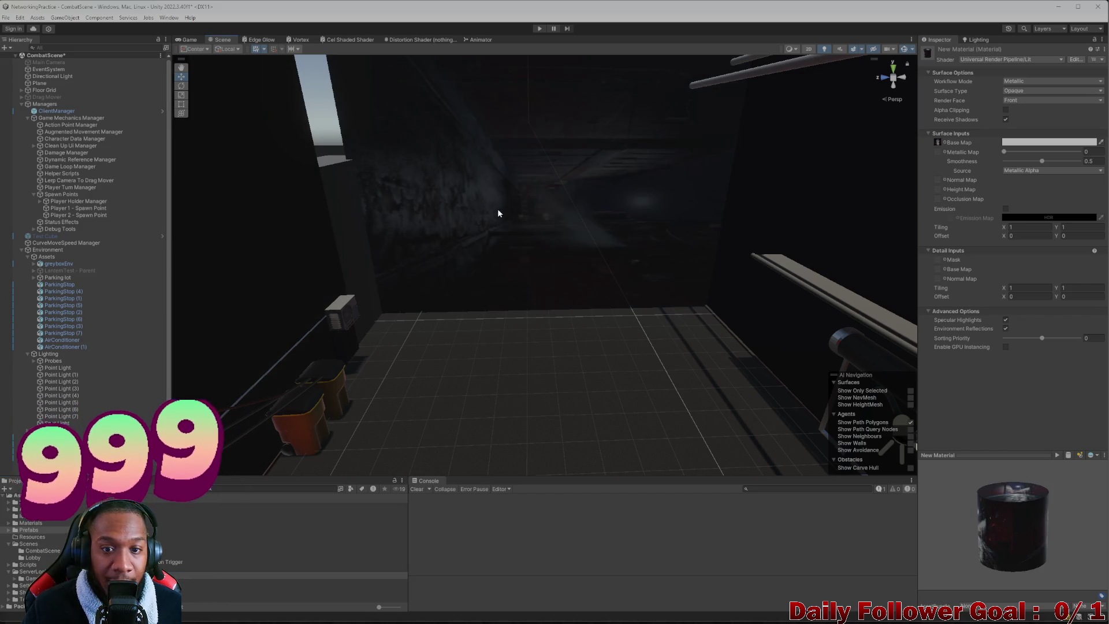
pyautogui.scroll(-3, 508, 227)
pyautogui.moveTo(478, 261); pyautogui.dragTo(499, 275)
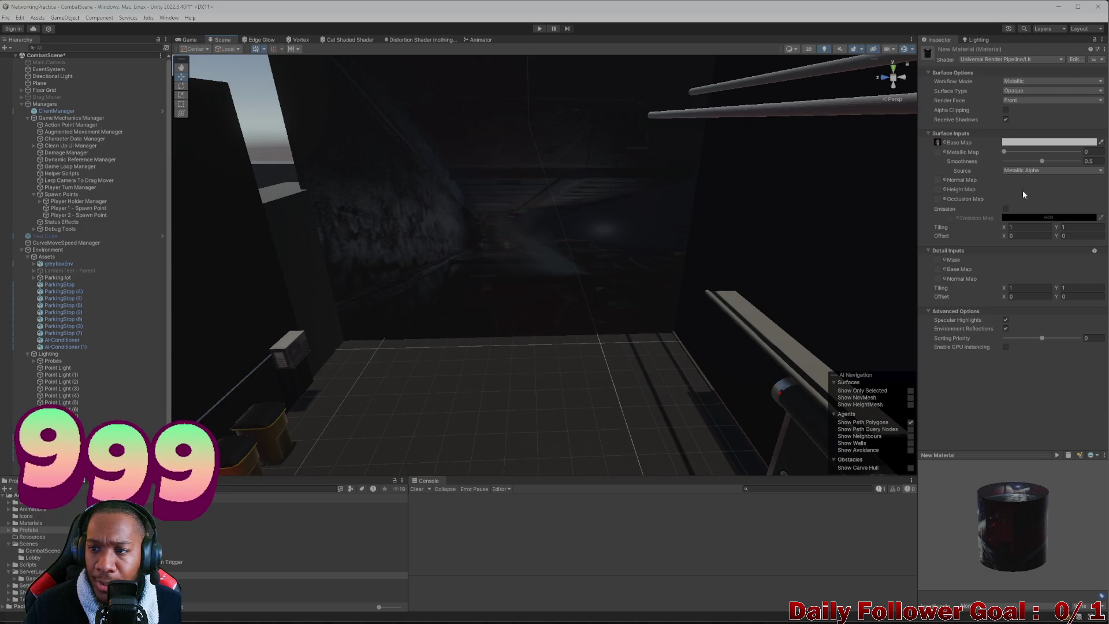
pyautogui.click(282, 548)
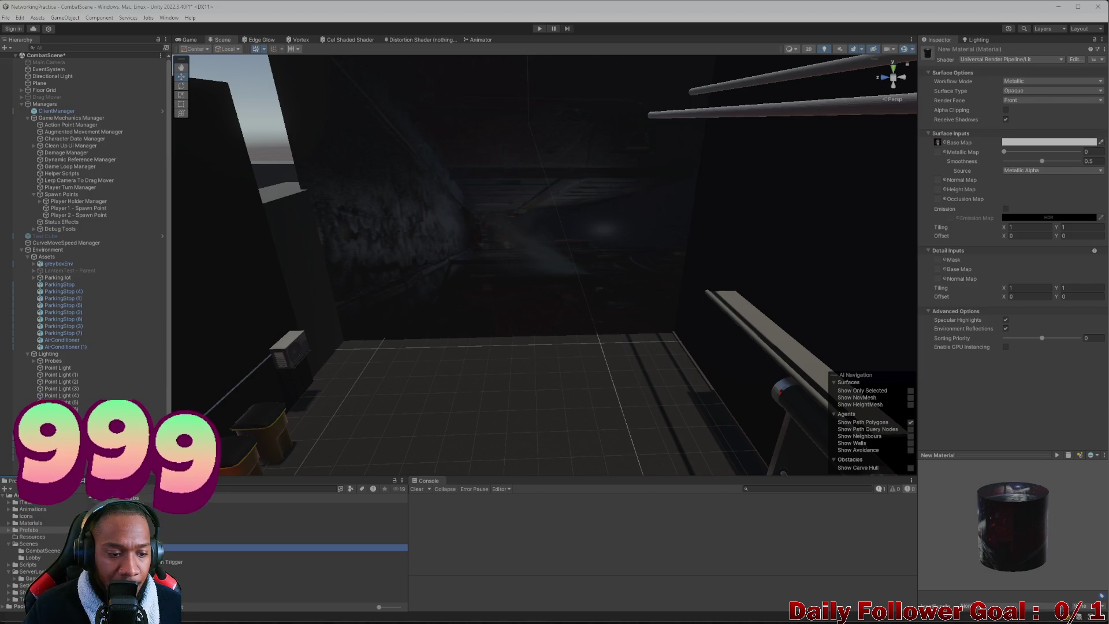
pyautogui.click(1024, 78)
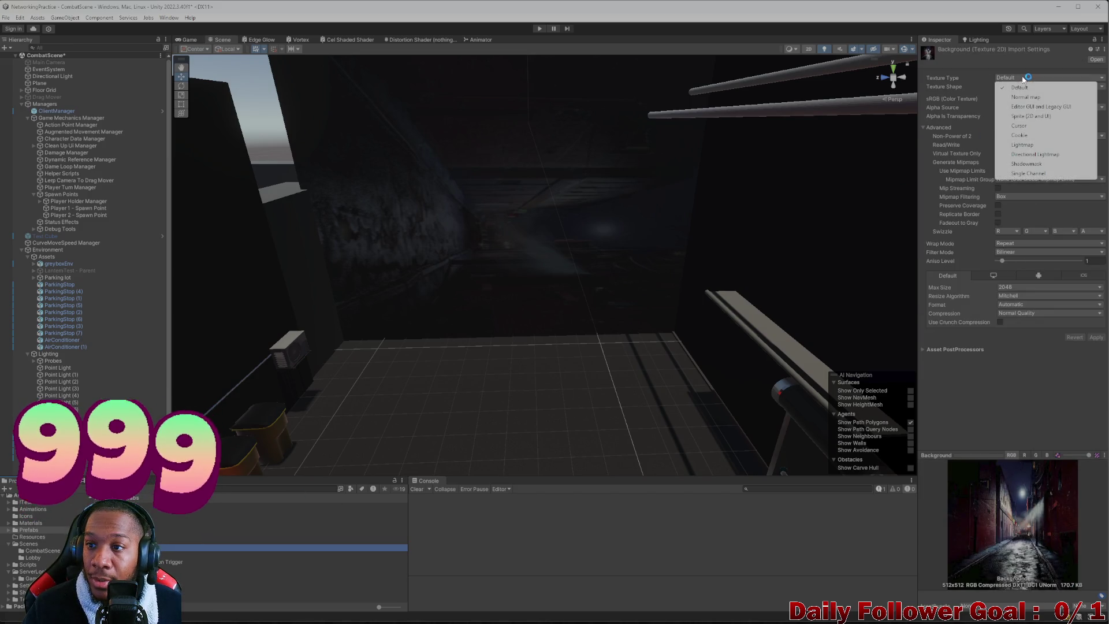
# - Change Background's Texture Type to Sprite (2D and UI), apply, and reselect New Material
pyautogui.click(1026, 117)
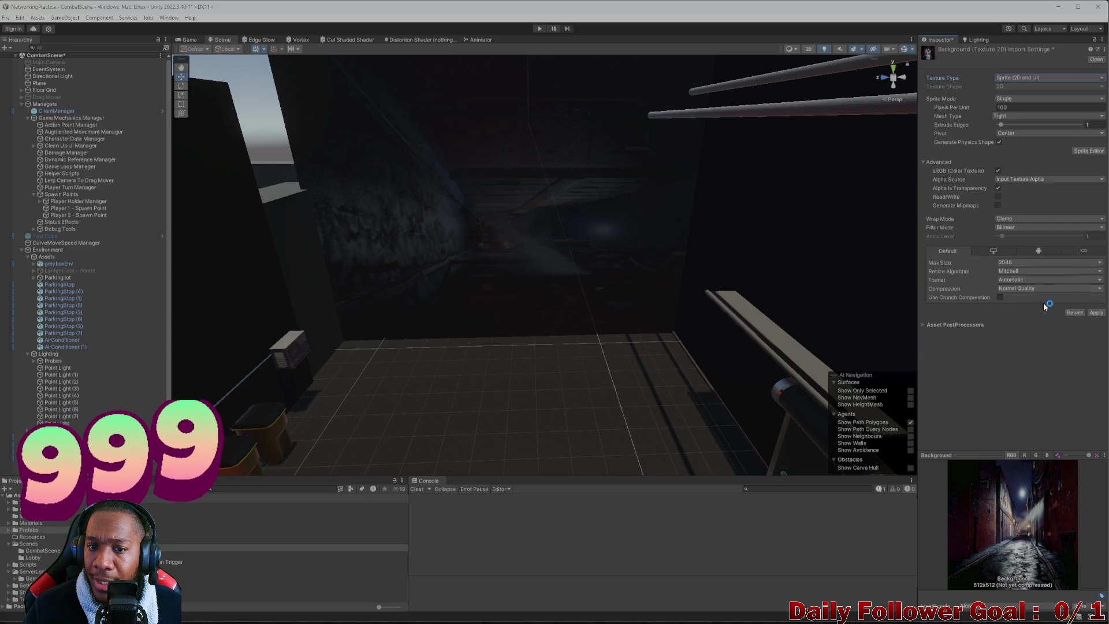
pyautogui.click(1096, 312)
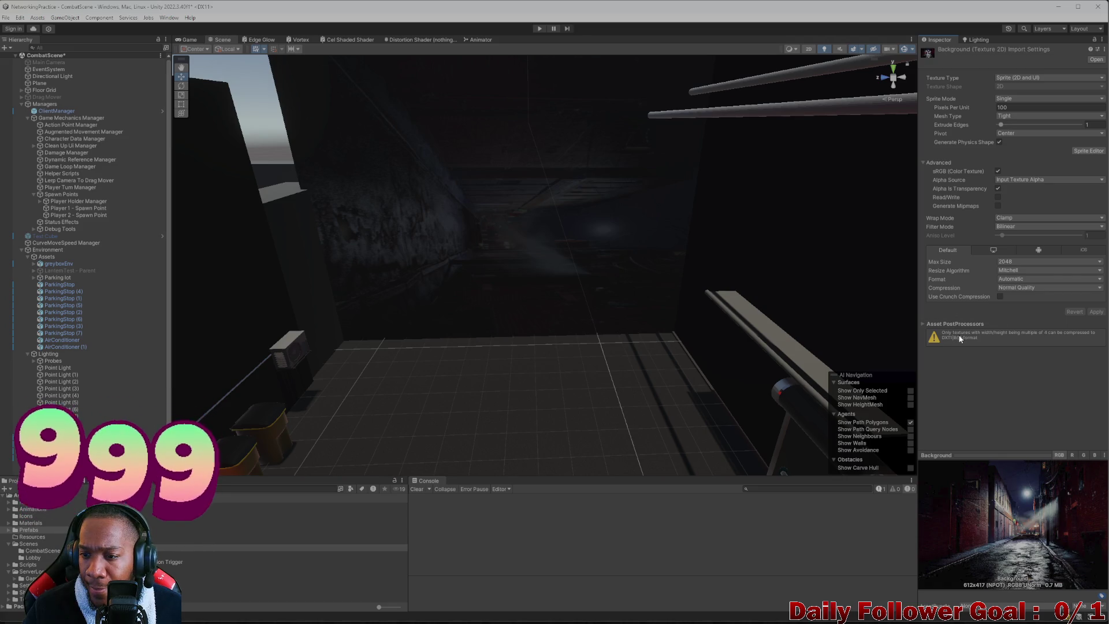
pyautogui.click(922, 324)
pyautogui.click(922, 324)
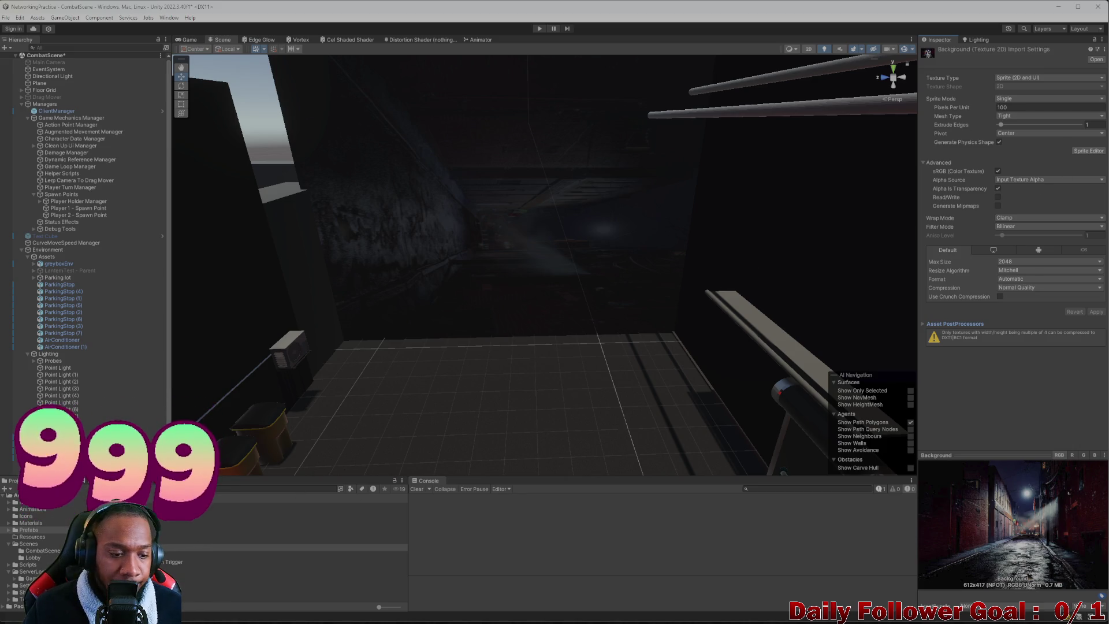
pyautogui.click(289, 575)
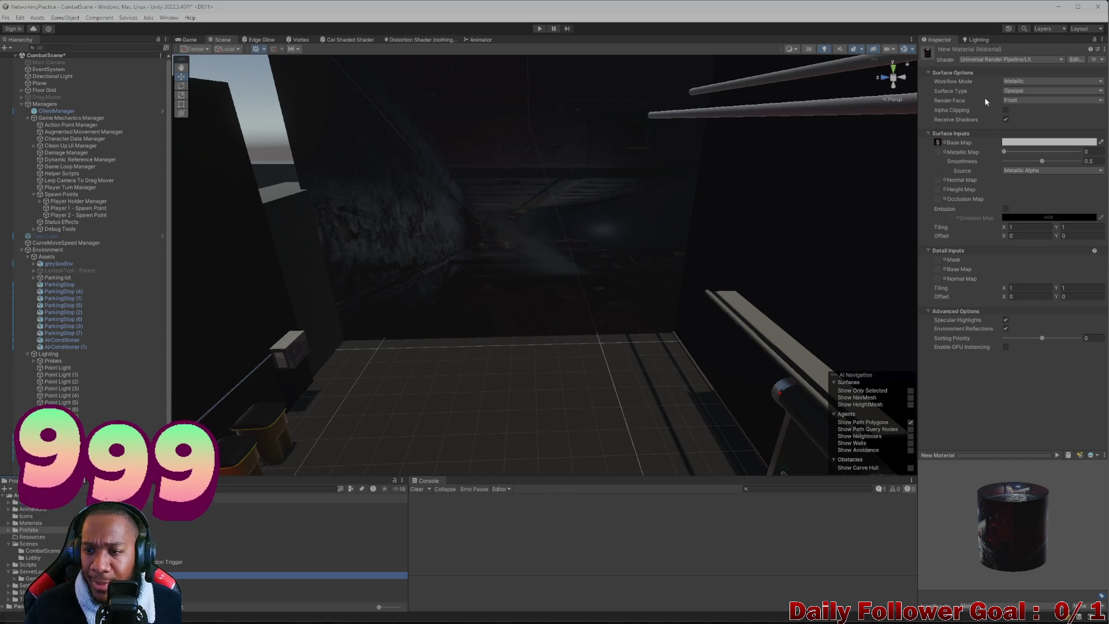
# - Adjust New Material's detail offset X, set its detail tiling X to 3, then reselect the backdrop plane
pyautogui.scroll(-5, 580, 167)
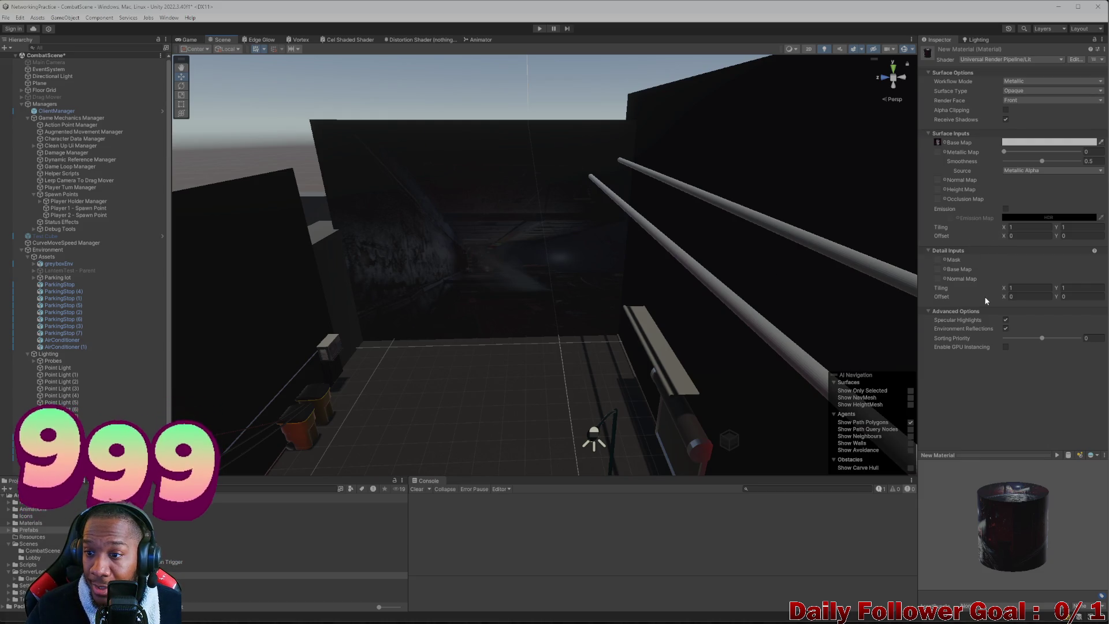
pyautogui.click(1009, 298)
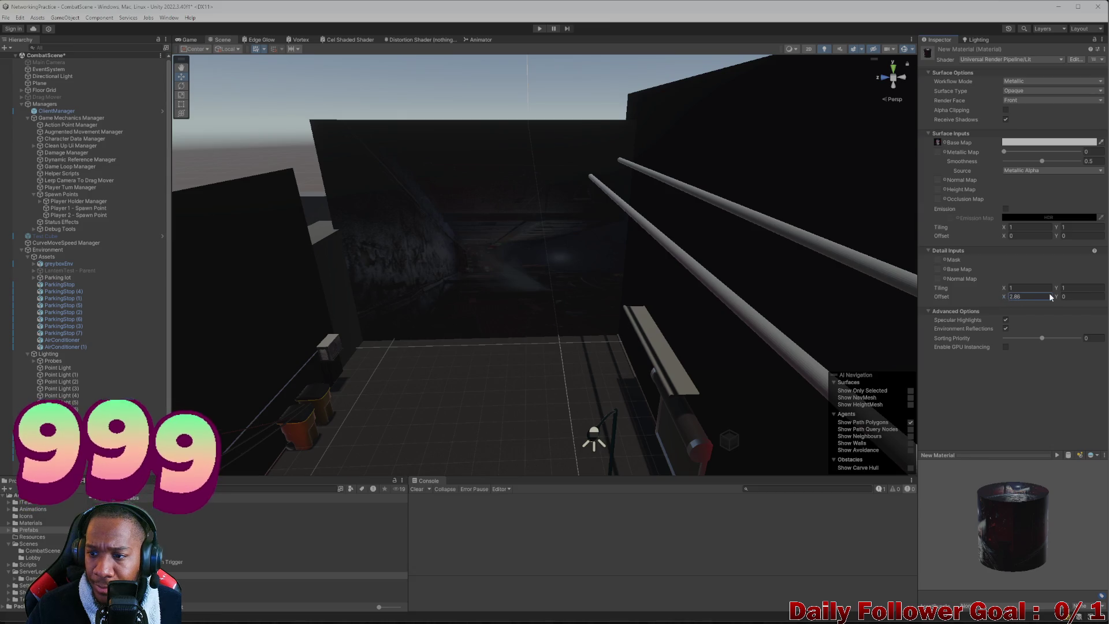
pyautogui.moveTo(1051, 297); pyautogui.dragTo(1028, 296)
pyautogui.click(1004, 287)
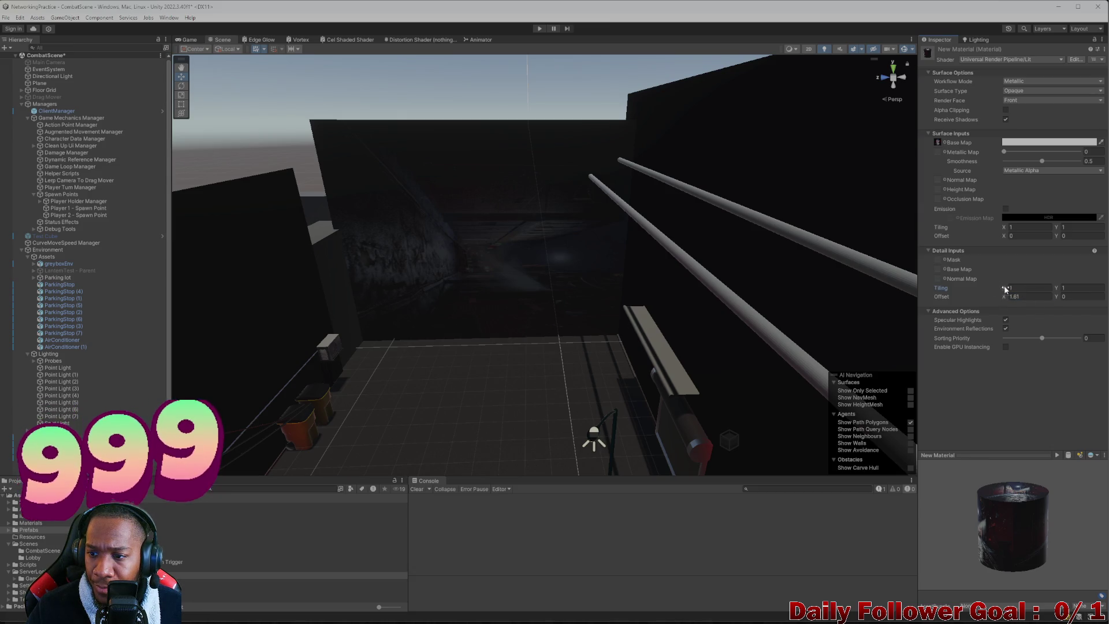
pyautogui.write('3')
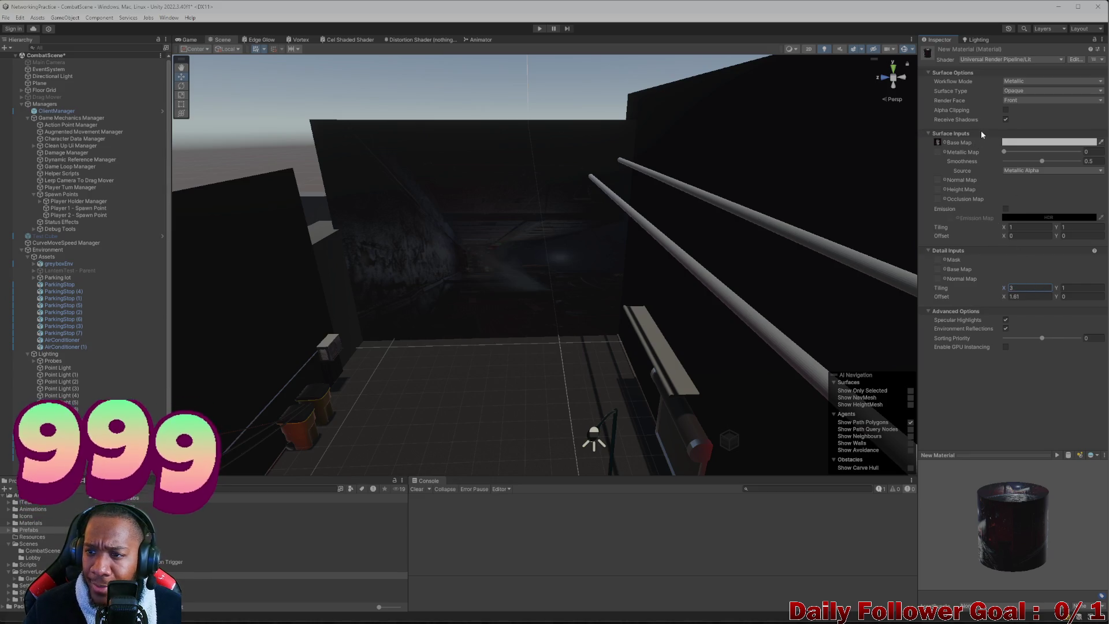
pyautogui.click(560, 230)
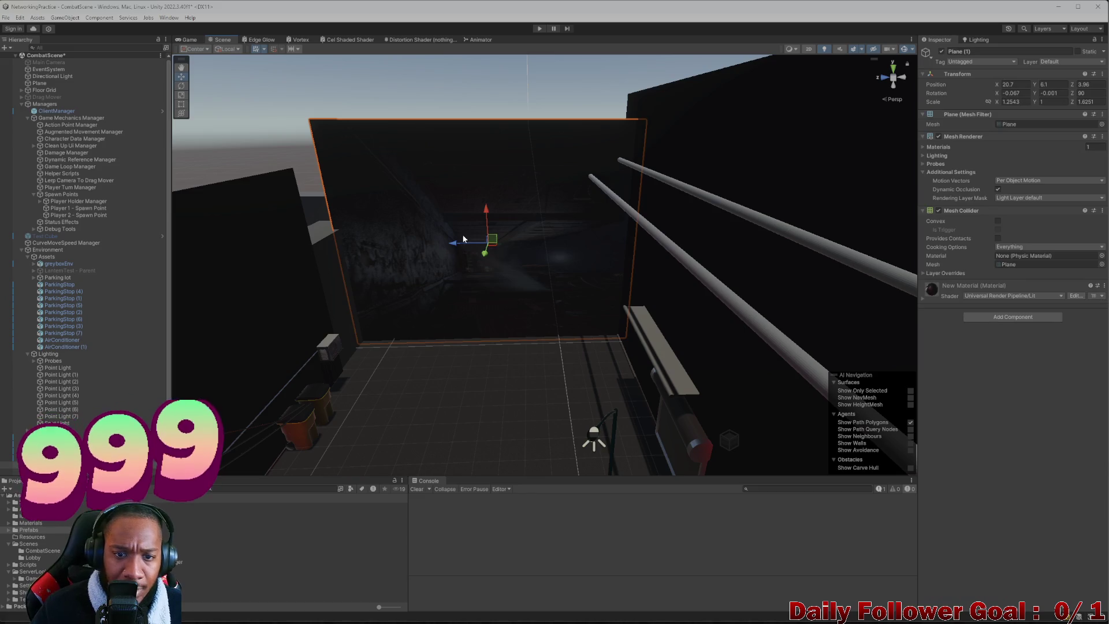
# - Rotate the backdrop plane upright to an X rotation of 90
pyautogui.press('e')
pyautogui.moveTo(510, 223)
pyautogui.mouseDown()
pyautogui.moveTo(459, 200)
pyautogui.moveTo(389, 193)
pyautogui.moveTo(402, 194)
pyautogui.mouseUp()
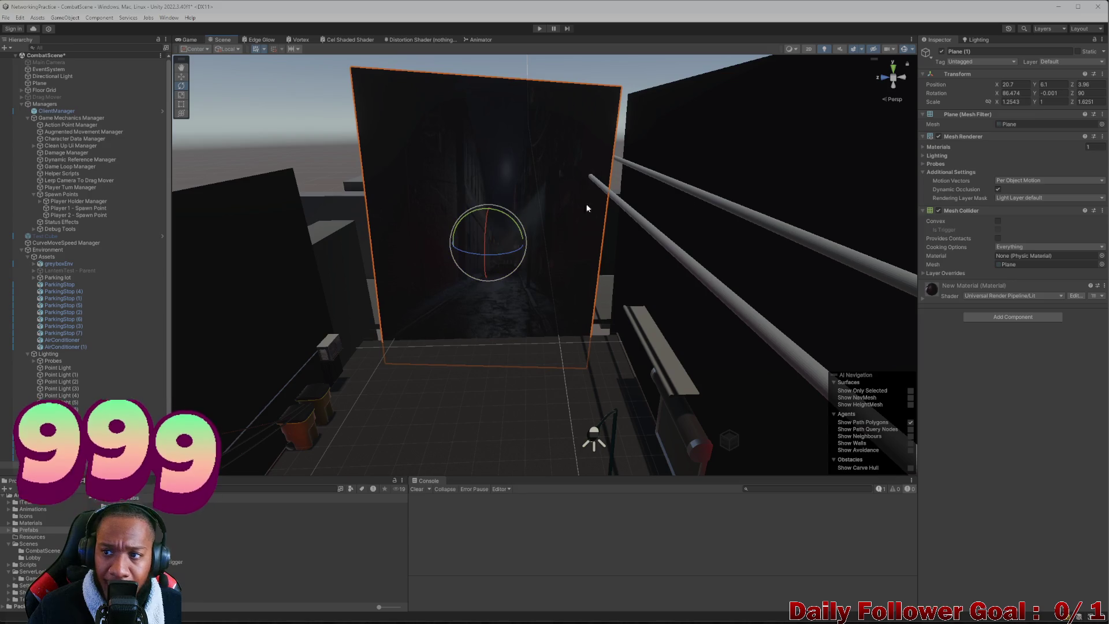
pyautogui.click(1012, 93)
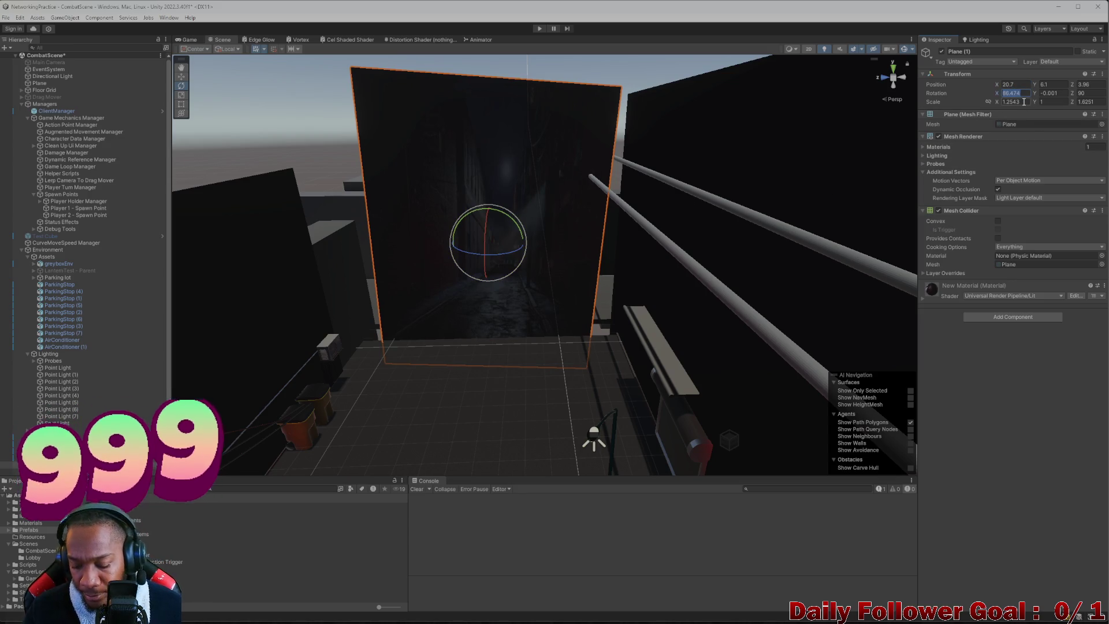
pyautogui.write('90')
pyautogui.press('Return')
# - Widen the backdrop plane to an X scale of 1.75
pyautogui.scroll(3, 522, 250)
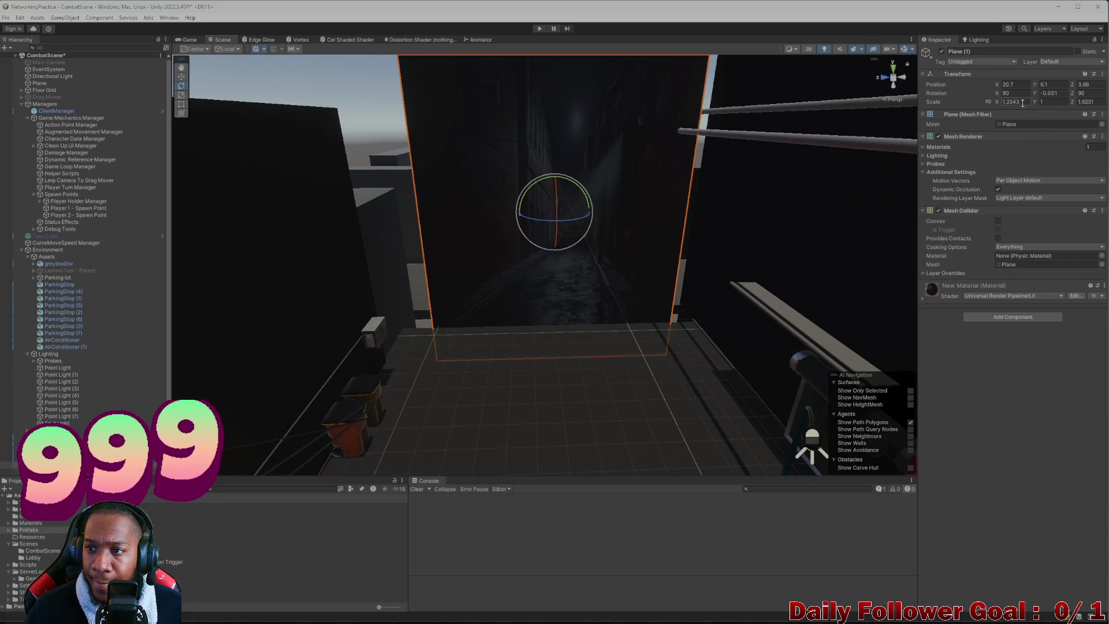
pyautogui.click(995, 101)
pyautogui.write('1.75')
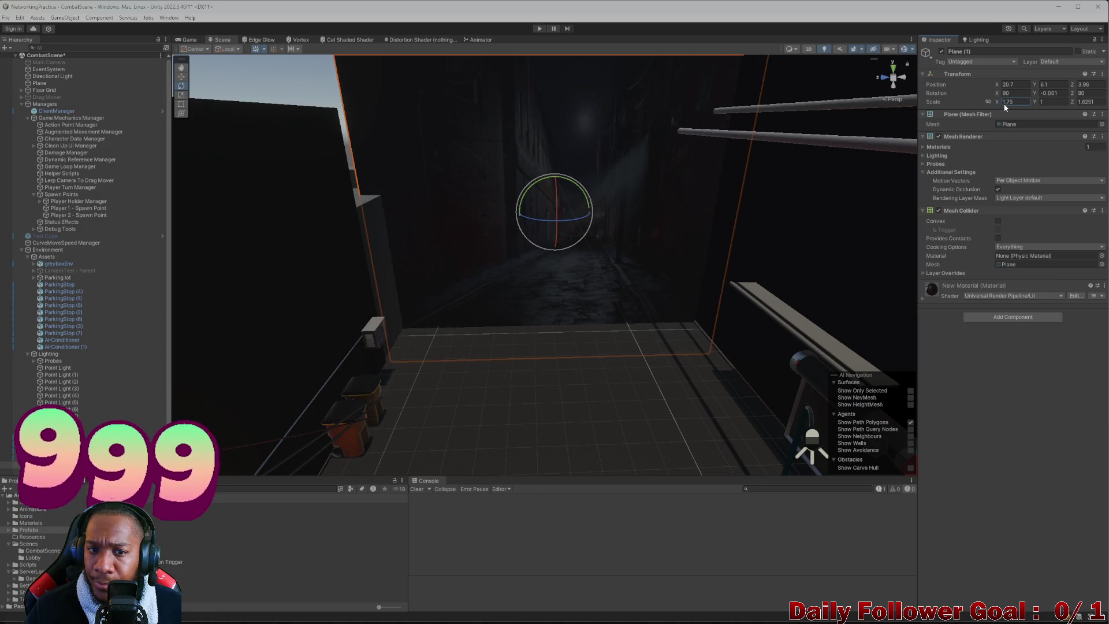
pyautogui.press('Return')
# - Select the alley floor plane, orbit across it, and reselect the backdrop plane
pyautogui.scroll(-5, 563, 391)
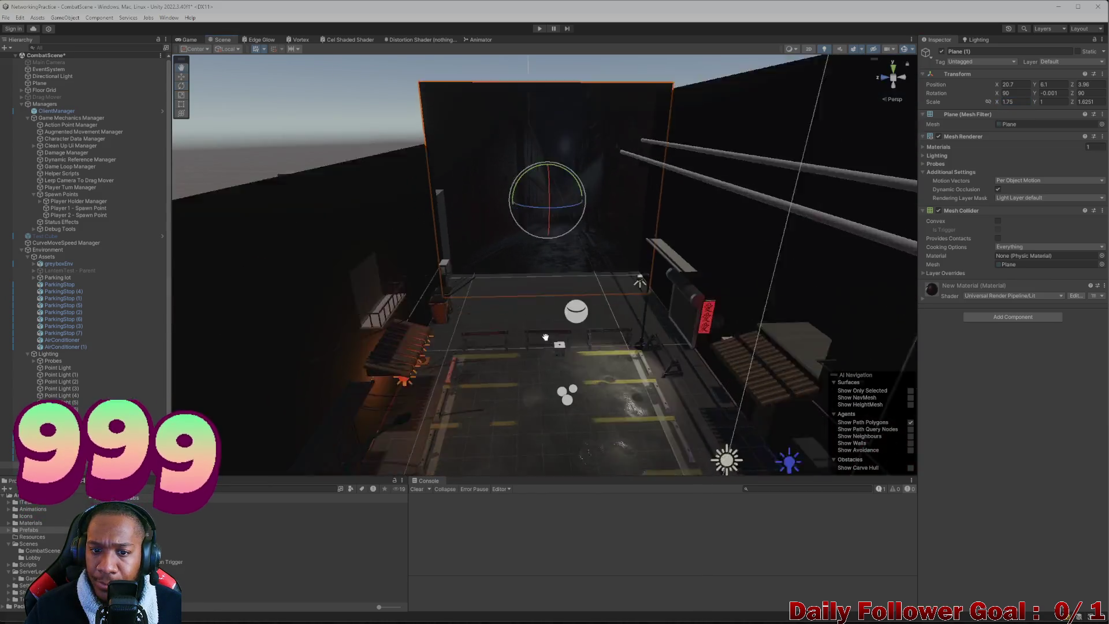
pyautogui.click(545, 337)
pyautogui.scroll(5, 584, 238)
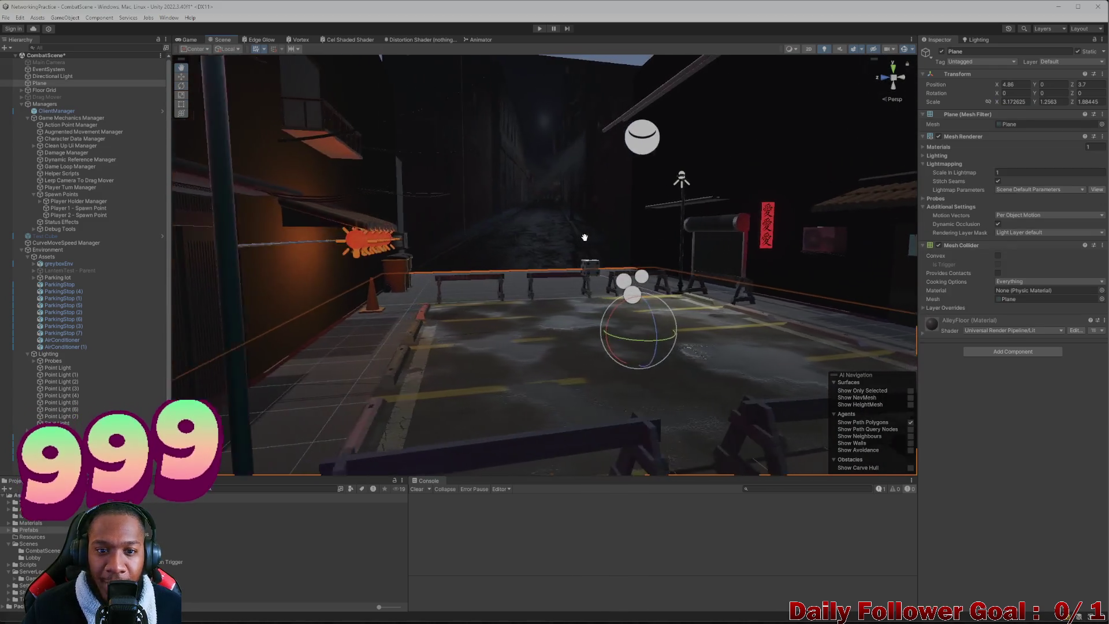
pyautogui.moveTo(585, 238)
pyautogui.mouseDown()
pyautogui.moveTo(477, 258)
pyautogui.moveTo(517, 277)
pyautogui.moveTo(625, 289)
pyautogui.moveTo(547, 230)
pyautogui.moveTo(540, 339)
pyautogui.moveTo(555, 255)
pyautogui.moveTo(549, 269)
pyautogui.mouseUp()
pyautogui.click(549, 269)
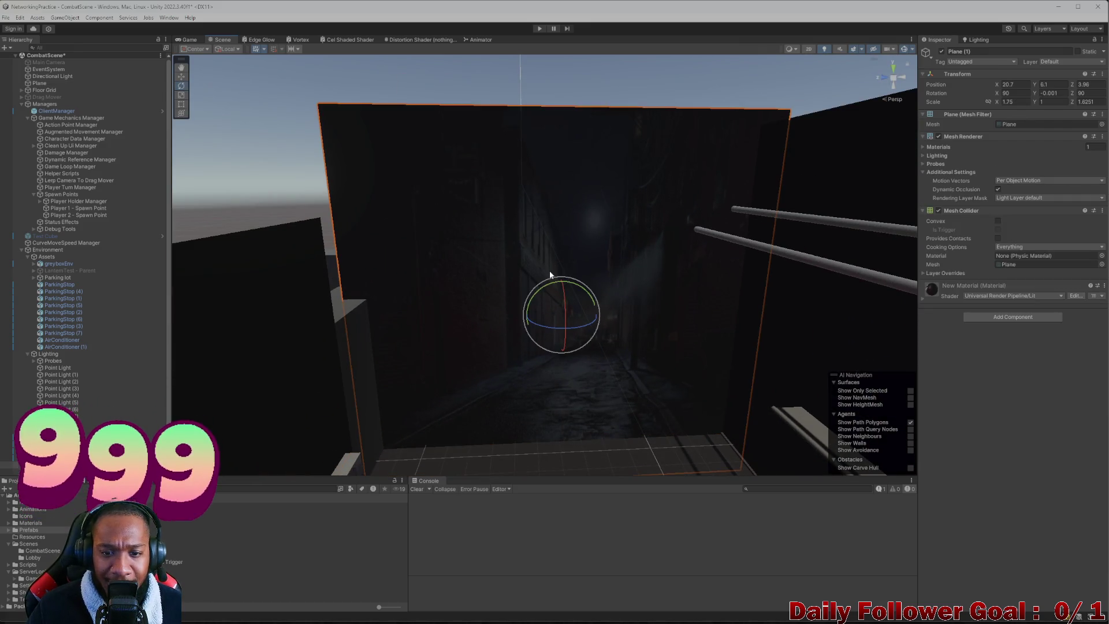
# - Select New Material and try the Specular workflow before returning it to Metallic
pyautogui.scroll(-2, 414, 422)
pyautogui.click(173, 546)
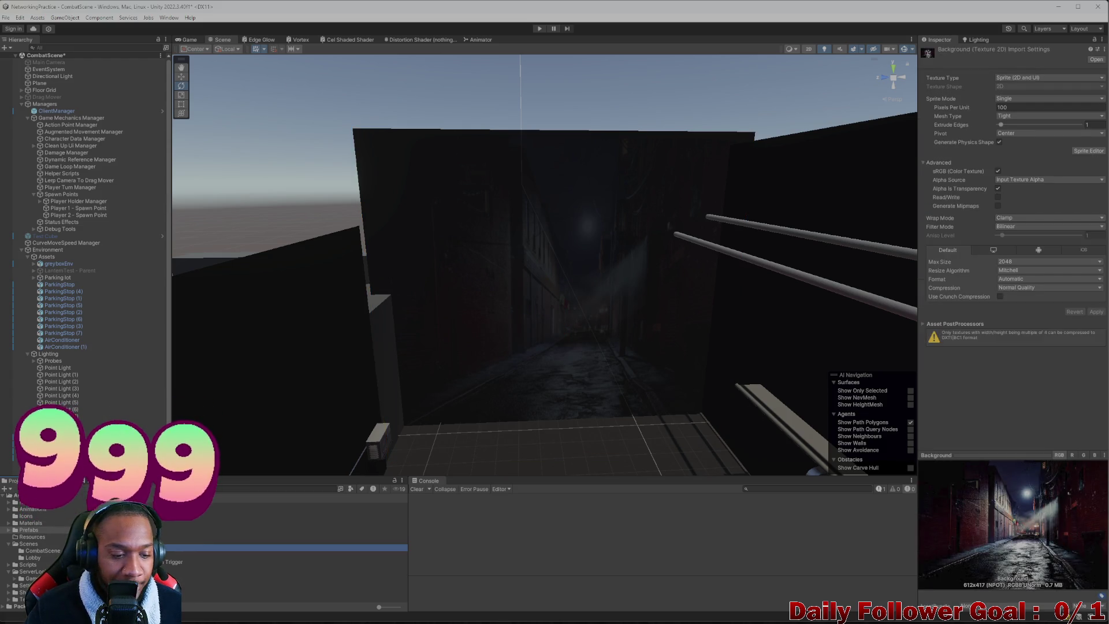
pyautogui.click(191, 574)
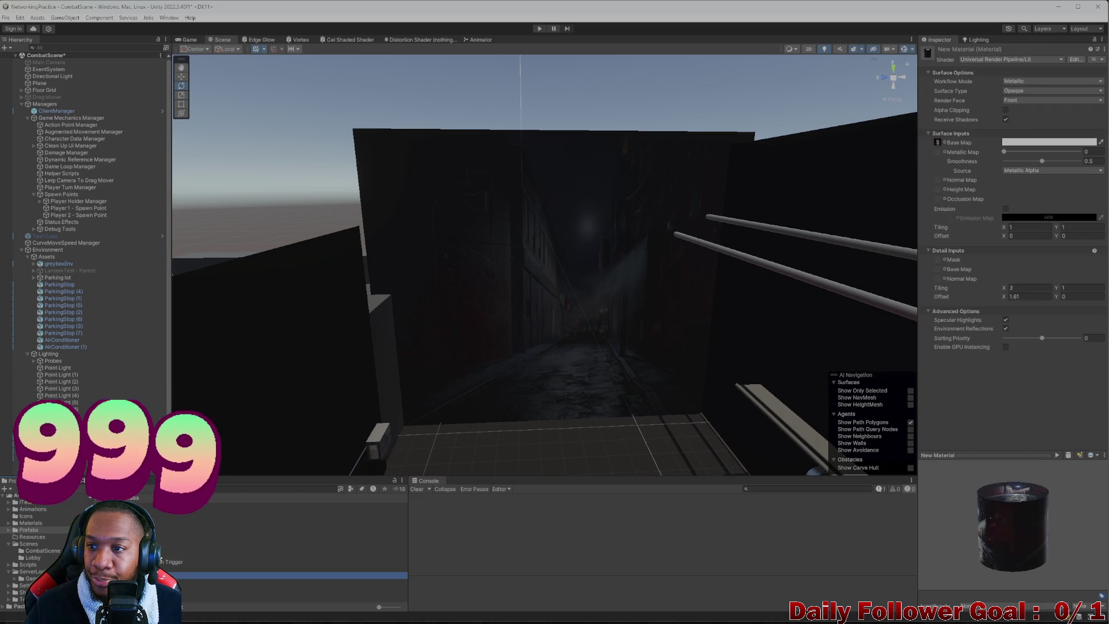
pyautogui.click(1045, 81)
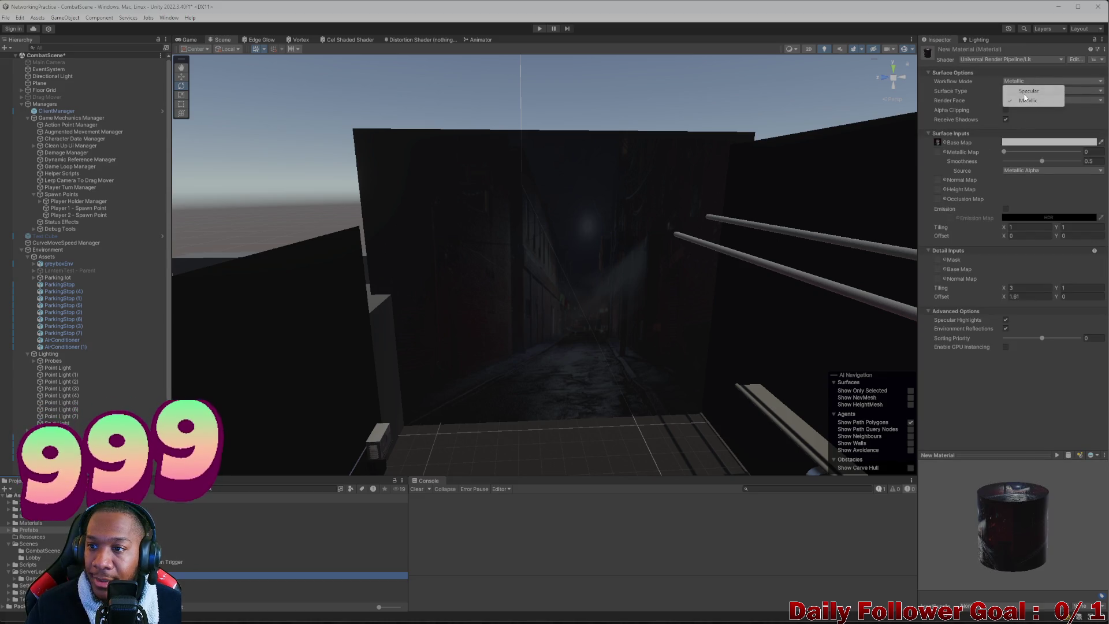
pyautogui.click(1028, 90)
pyautogui.click(1019, 84)
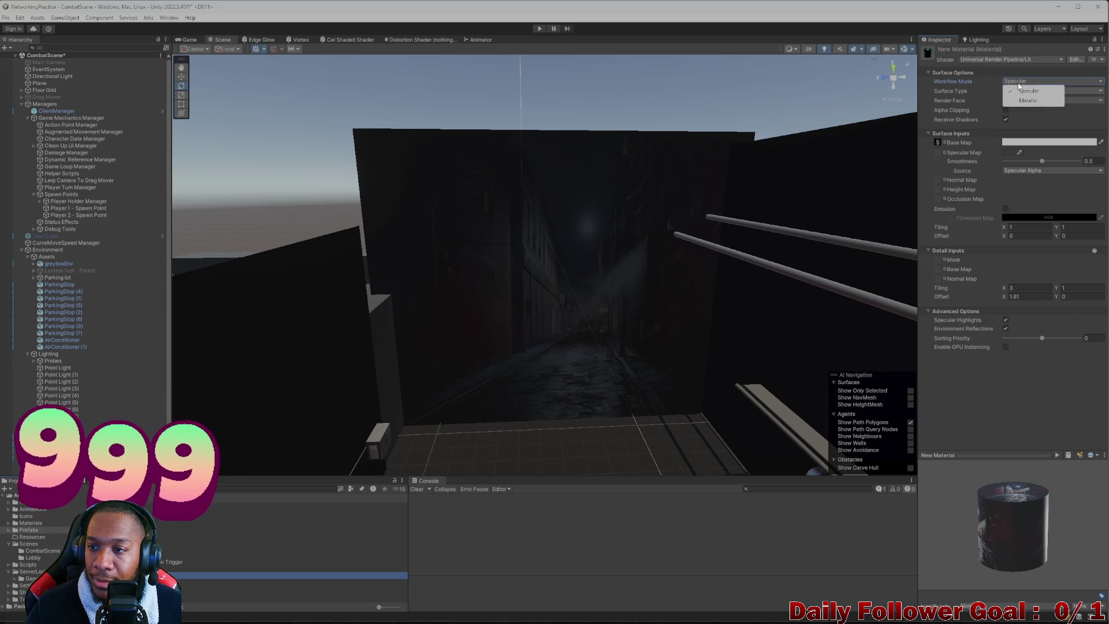
pyautogui.click(1028, 101)
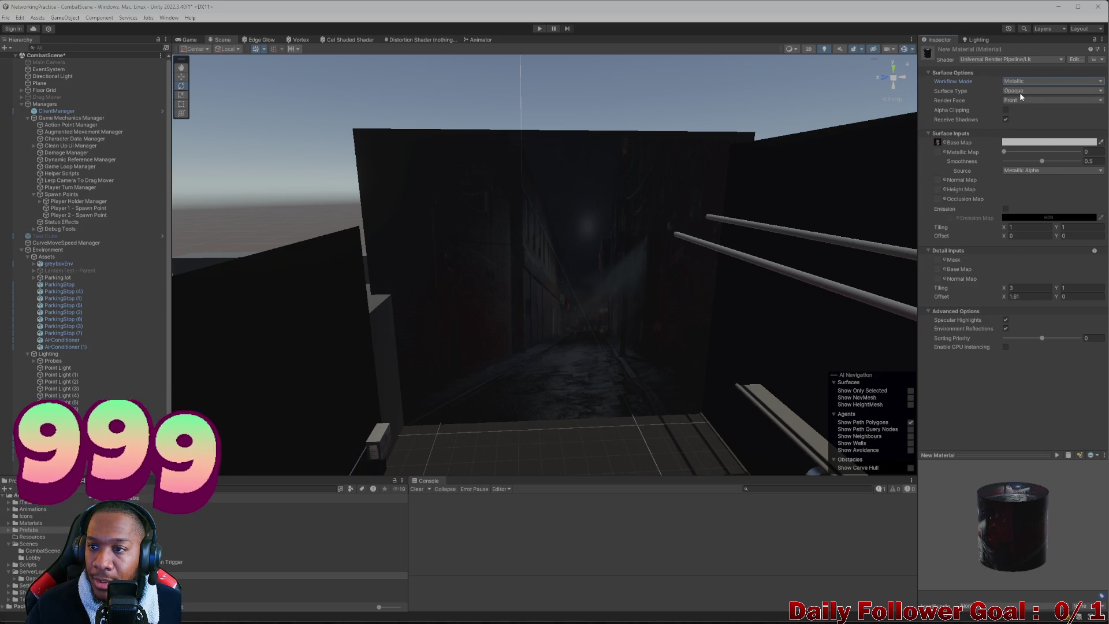
# - Turn off Receive Shadows, set Metallic to 1 and Smoothness 0.222 with Metallic Alpha source
pyautogui.click(1005, 119)
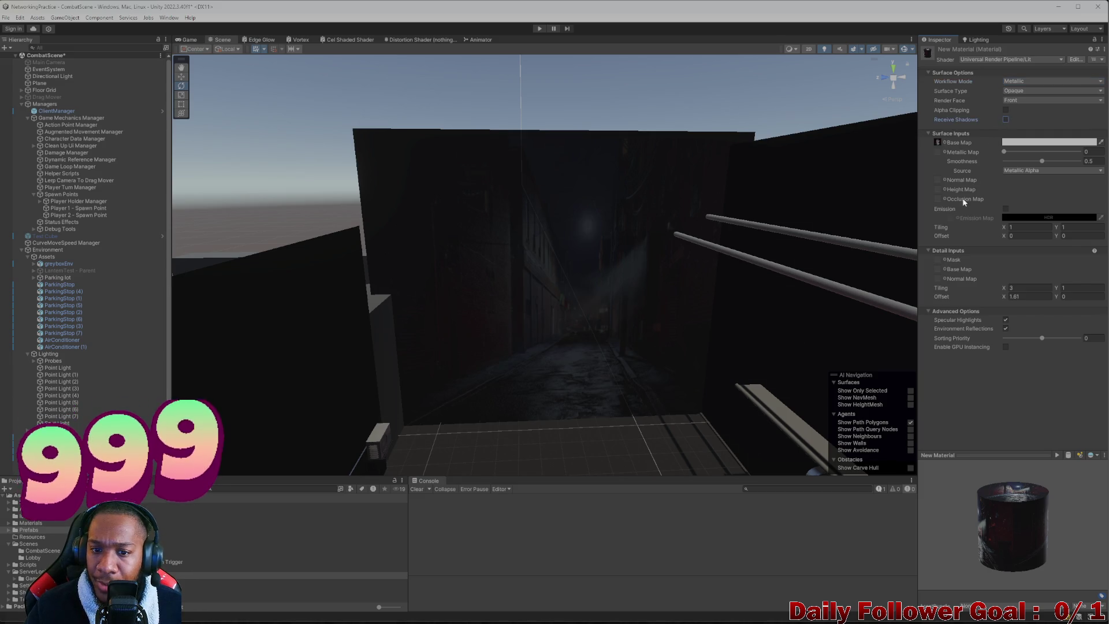
pyautogui.scroll(3, 635, 294)
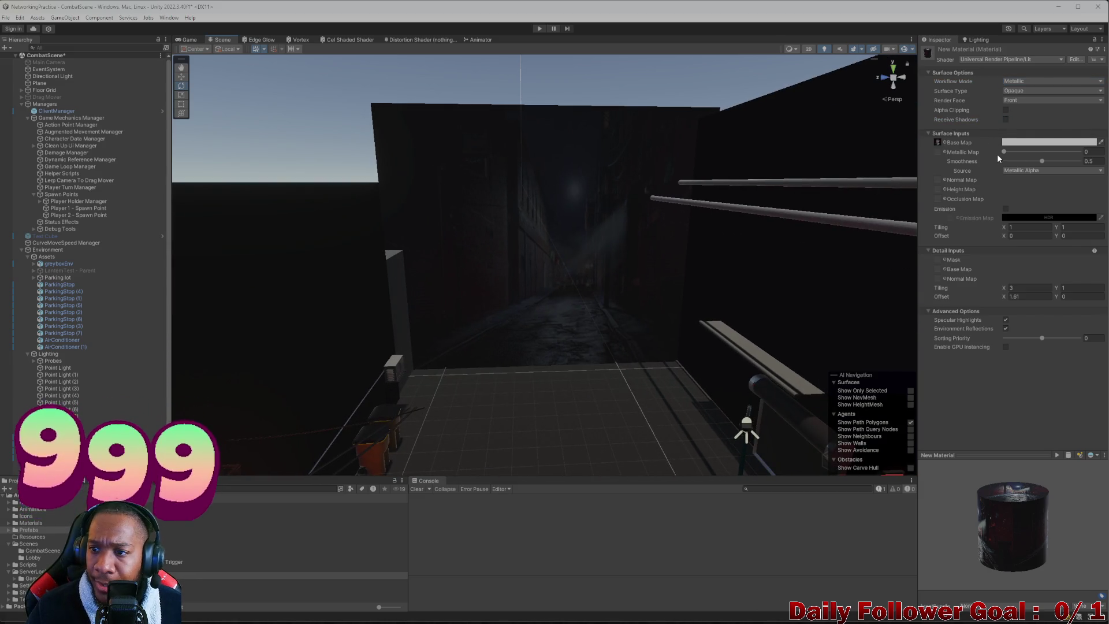
pyautogui.moveTo(1006, 152)
pyautogui.mouseDown()
pyautogui.moveTo(1097, 144)
pyautogui.moveTo(1062, 163)
pyautogui.moveTo(1079, 164)
pyautogui.moveTo(975, 171)
pyautogui.moveTo(1027, 164)
pyautogui.mouseUp()
pyautogui.scroll(5, 622, 318)
pyautogui.scroll(-5, 621, 319)
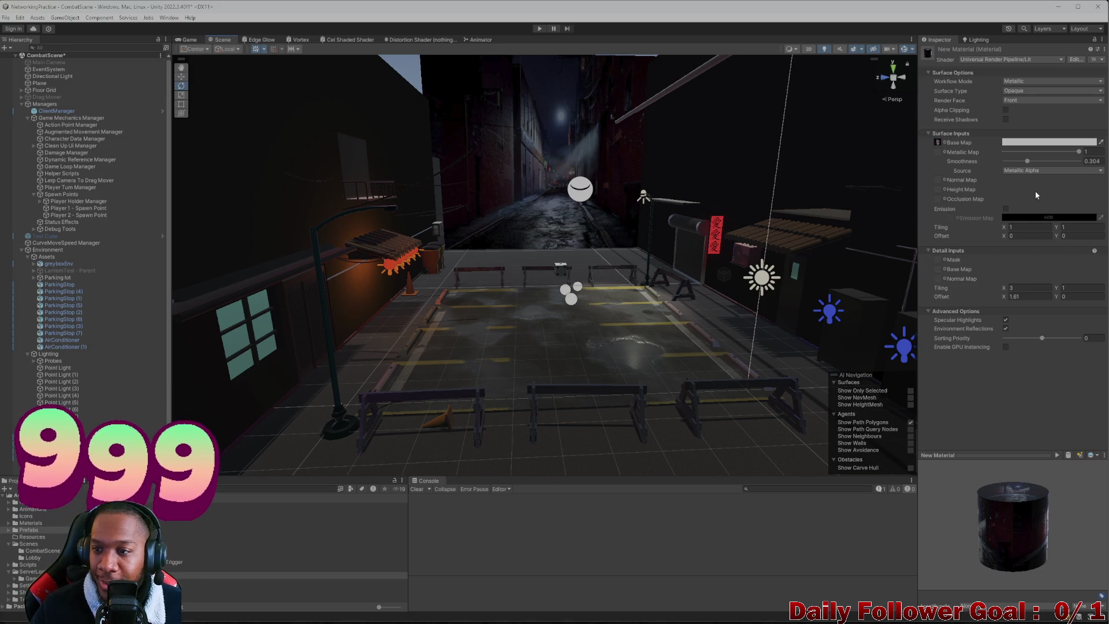
pyautogui.moveTo(1029, 164)
pyautogui.mouseDown()
pyautogui.moveTo(1013, 166)
pyautogui.moveTo(1023, 169)
pyautogui.mouseUp()
pyautogui.click(1022, 172)
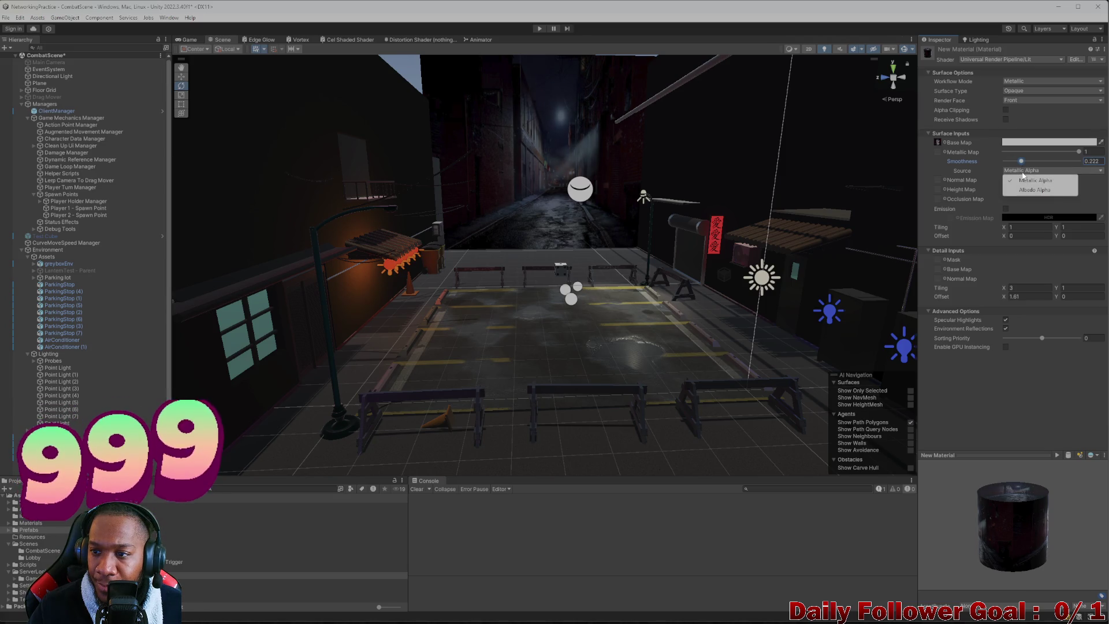
pyautogui.click(1024, 180)
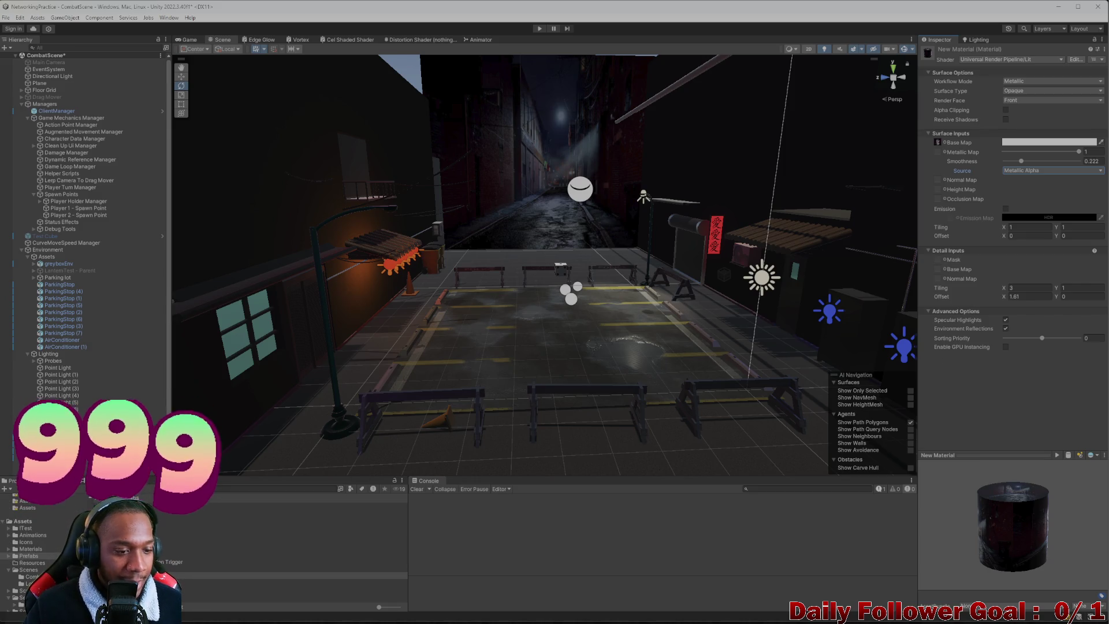
# - Show the Animation panel, return to the Project panel, and bring up the scene Lighting settings
pyautogui.hotkey('ctrl', '6')
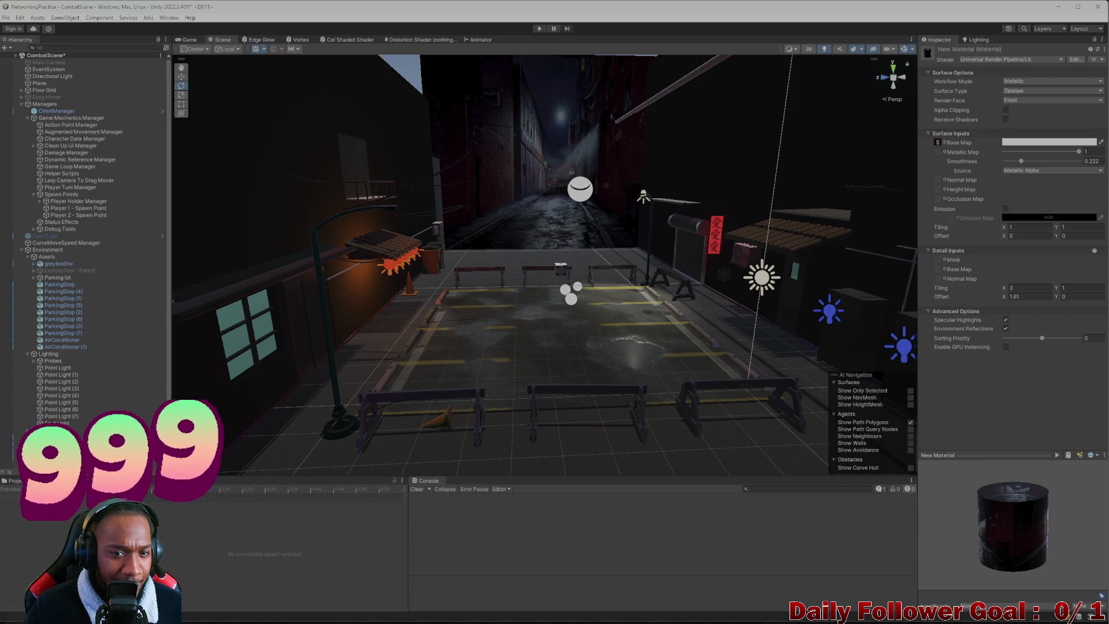
pyautogui.scroll(-3, 515, 220)
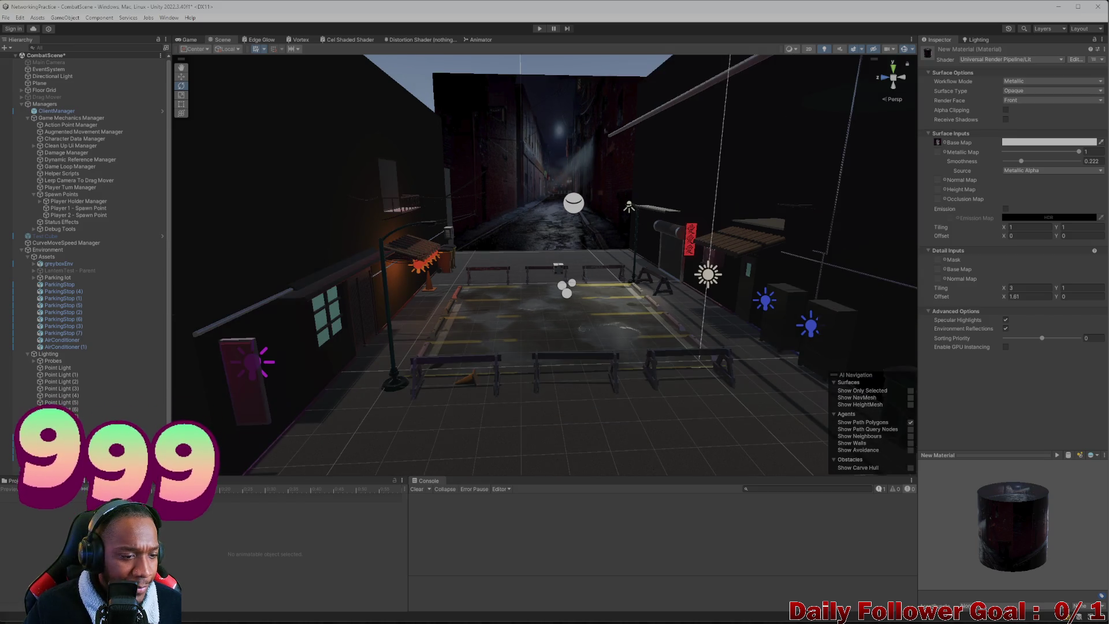
pyautogui.hotkey('ctrl', '5')
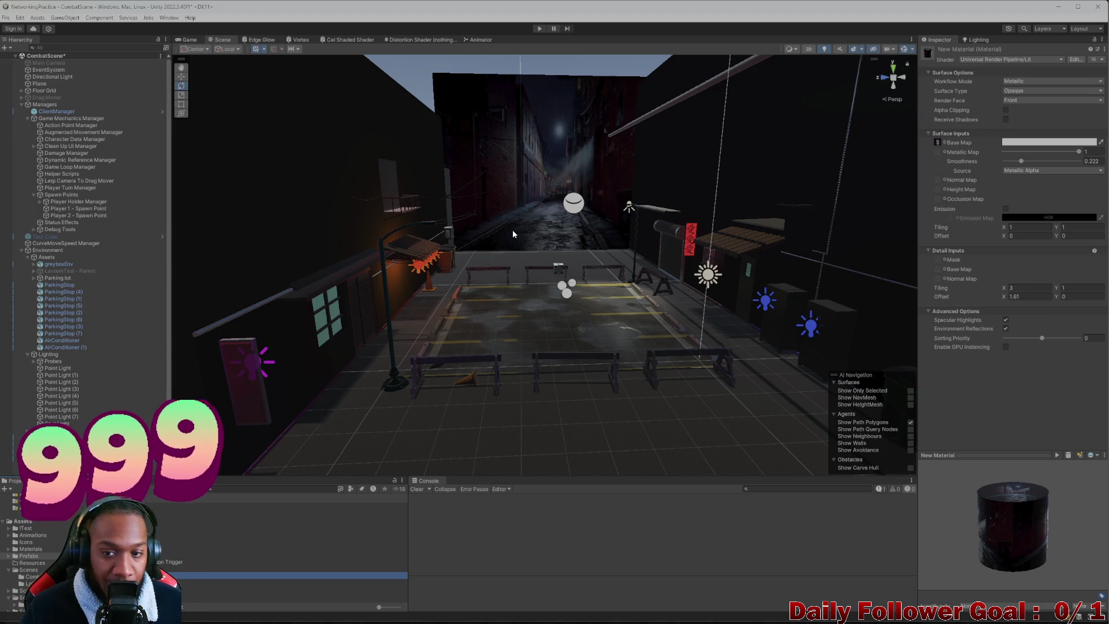
pyautogui.scroll(3, 510, 248)
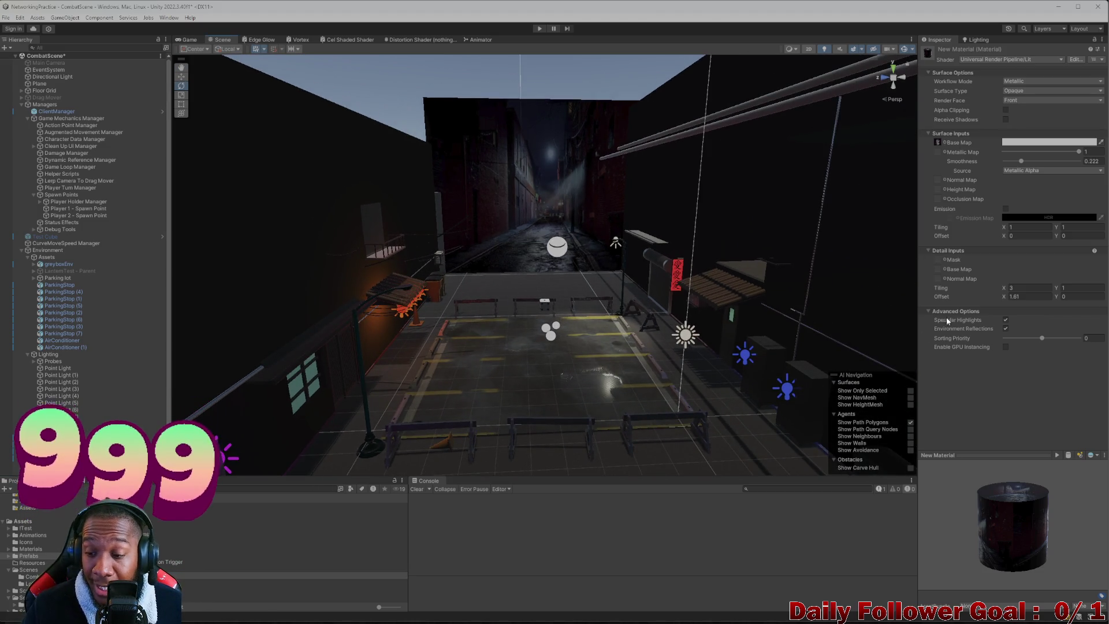
pyautogui.click(977, 40)
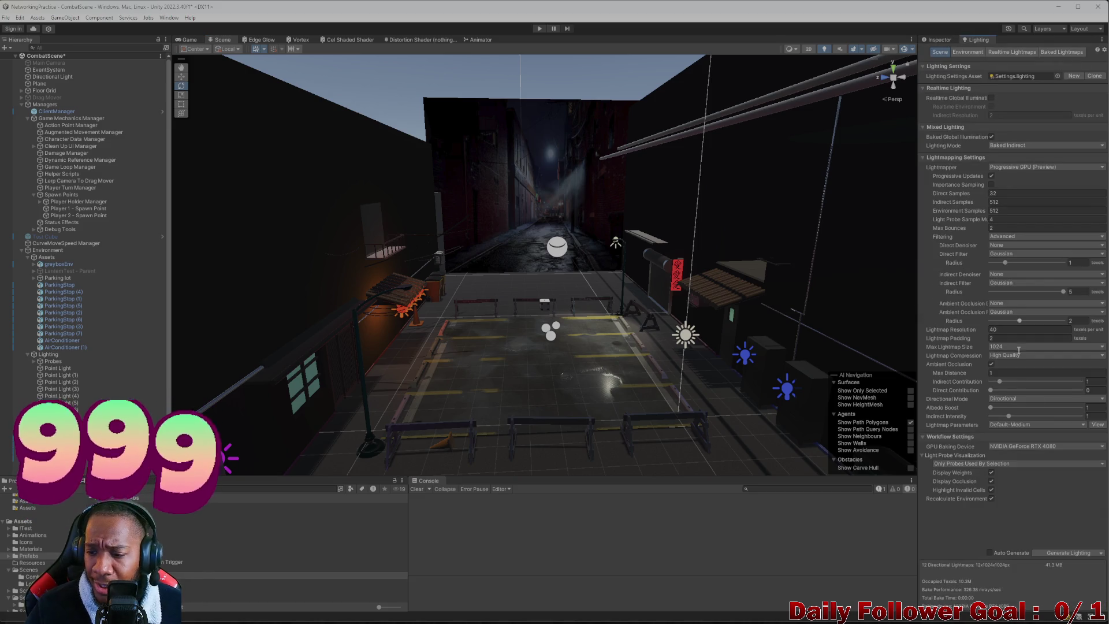
# - Generate lighting to rebake the CombatScene lightmaps
pyautogui.click(1069, 553)
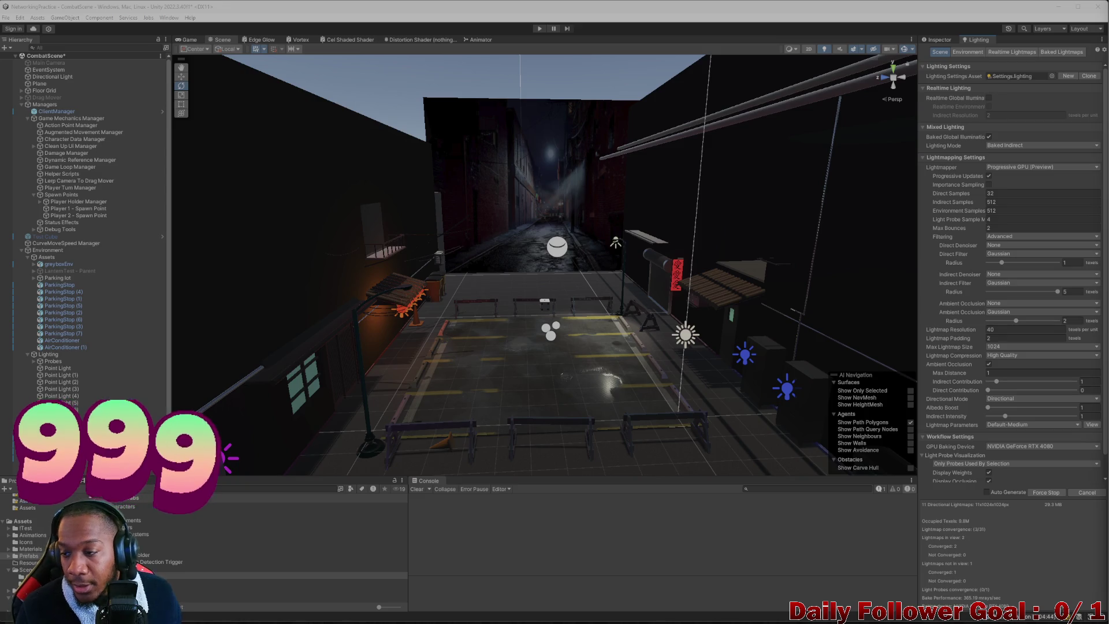
pyautogui.scroll(-5, 578, 273)
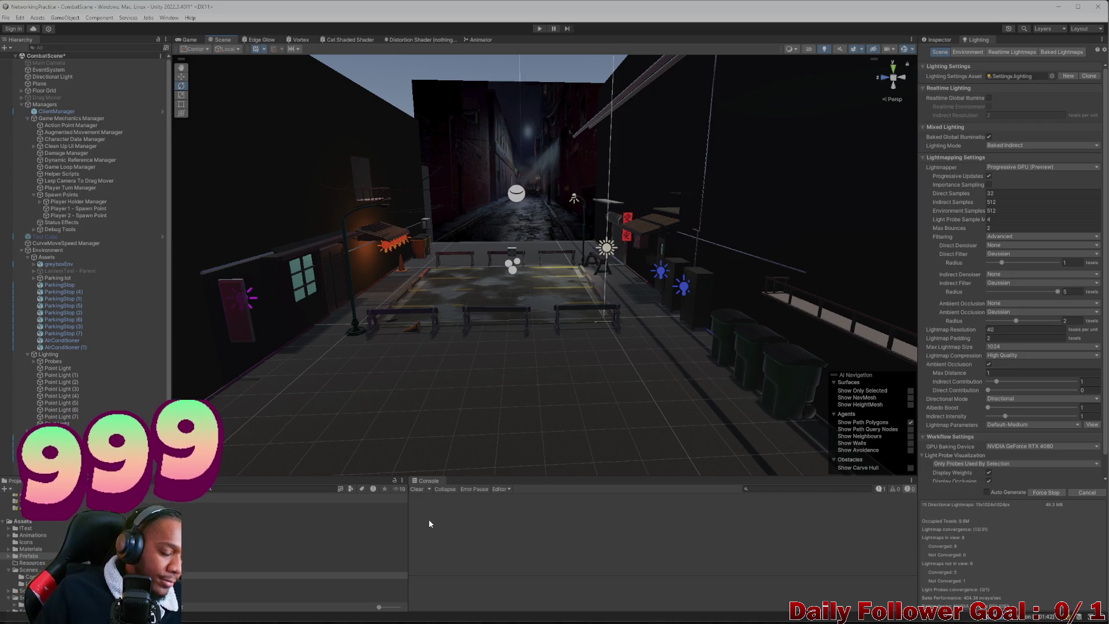
# - Orbit over the lot toward the alley backdrop during the bake, then show New Material's properties
pyautogui.moveTo(287, 278)
pyautogui.mouseDown()
pyautogui.moveTo(503, 292)
pyautogui.moveTo(601, 370)
pyautogui.moveTo(577, 348)
pyautogui.mouseUp()
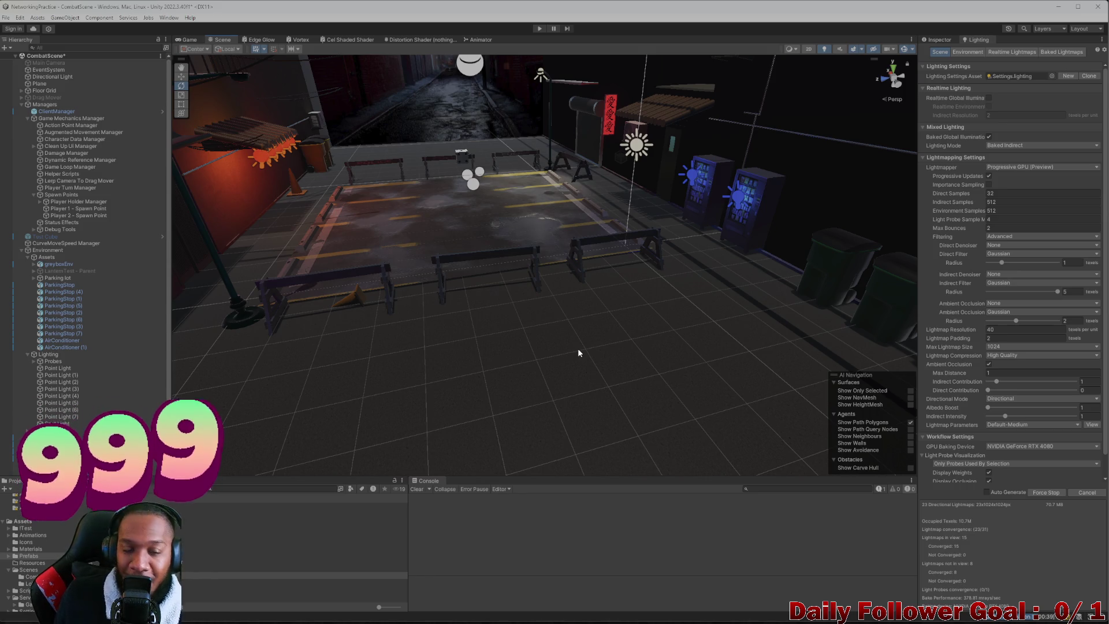
pyautogui.moveTo(578, 345)
pyautogui.mouseDown()
pyautogui.moveTo(570, 227)
pyautogui.moveTo(585, 309)
pyautogui.mouseUp()
pyautogui.scroll(3, 581, 295)
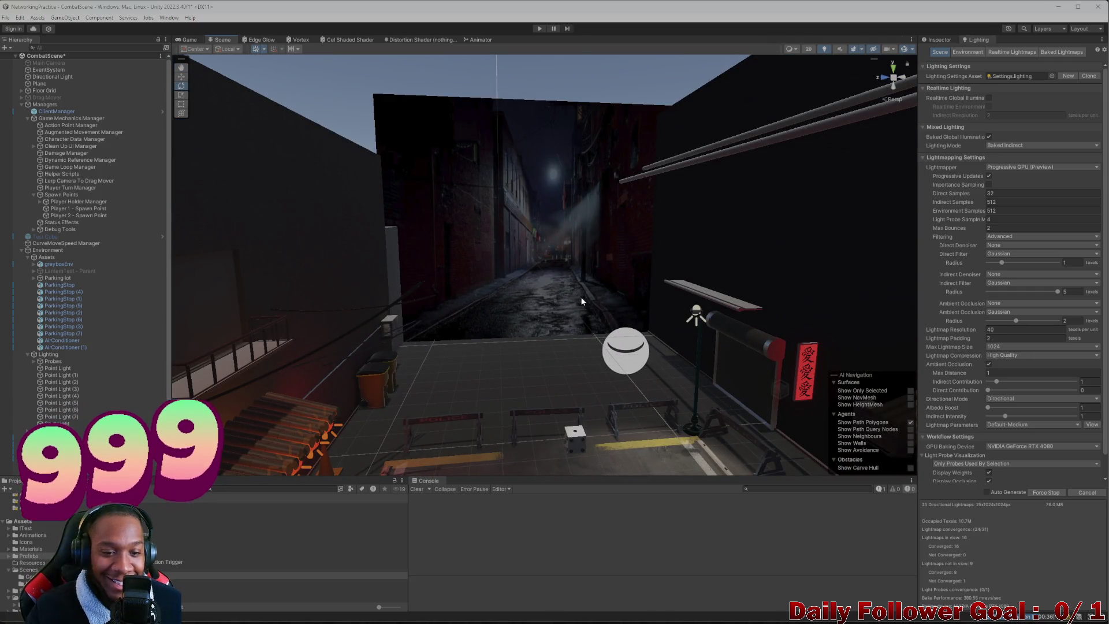
pyautogui.scroll(-5, 581, 296)
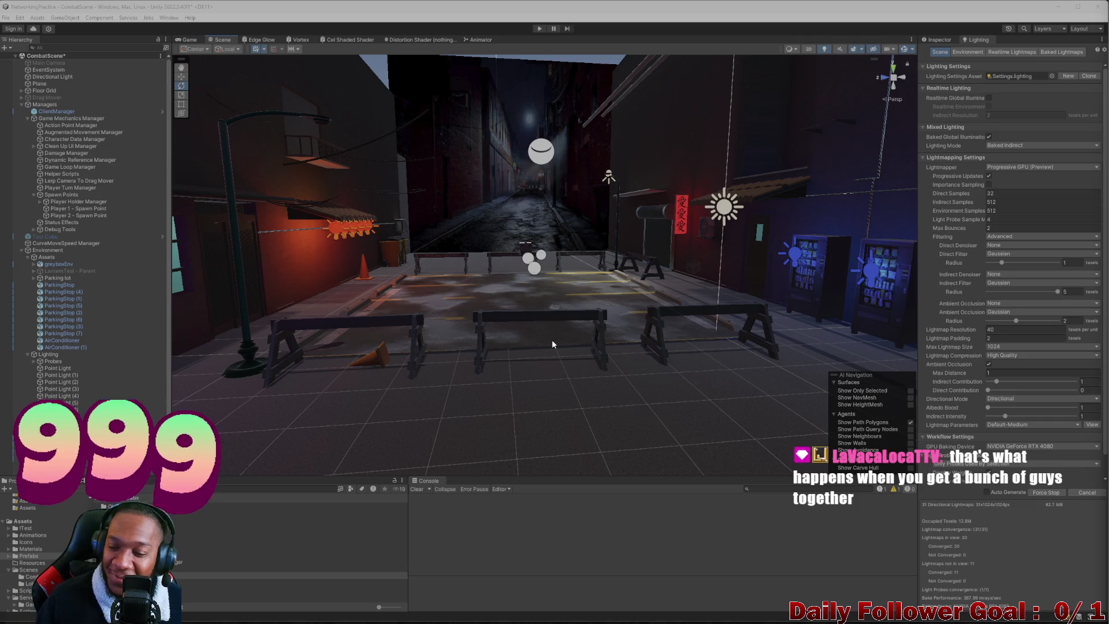
pyautogui.scroll(-3, 901, 202)
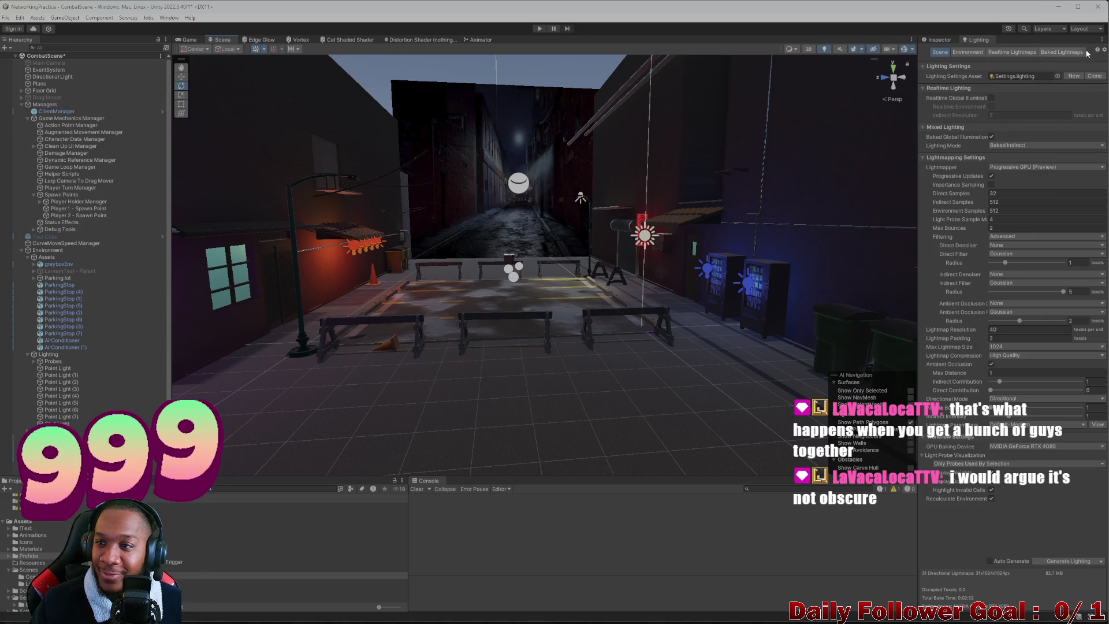
pyautogui.click(941, 38)
# - Orbit and fly the view over the alley, vending machines and parking lot
pyautogui.scroll(5, 514, 291)
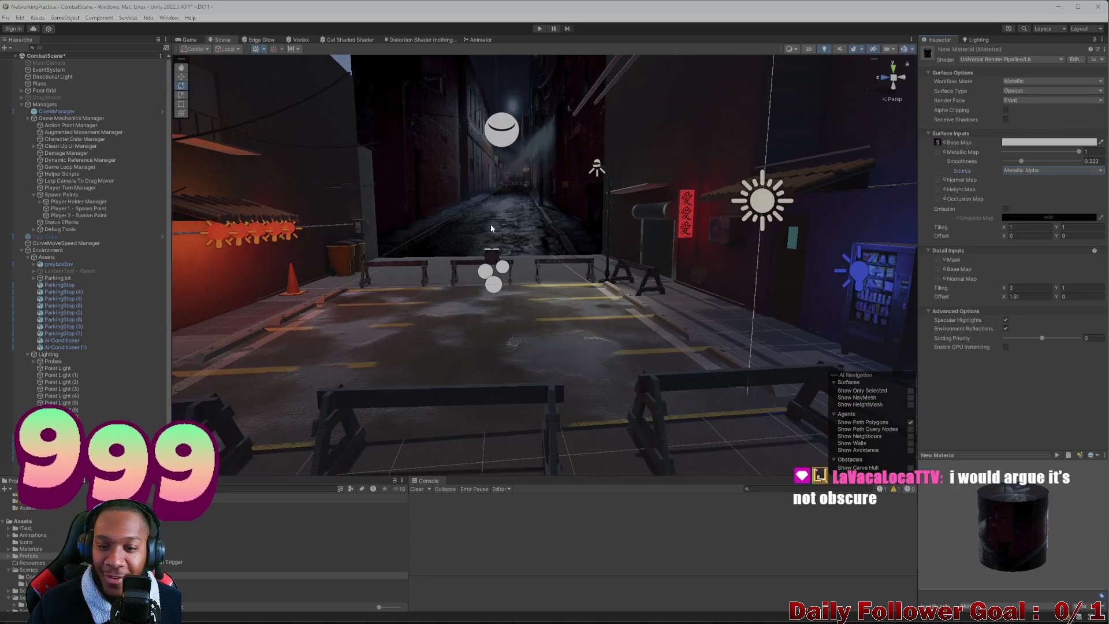
pyautogui.moveTo(514, 291); pyautogui.dragTo(635, 260)
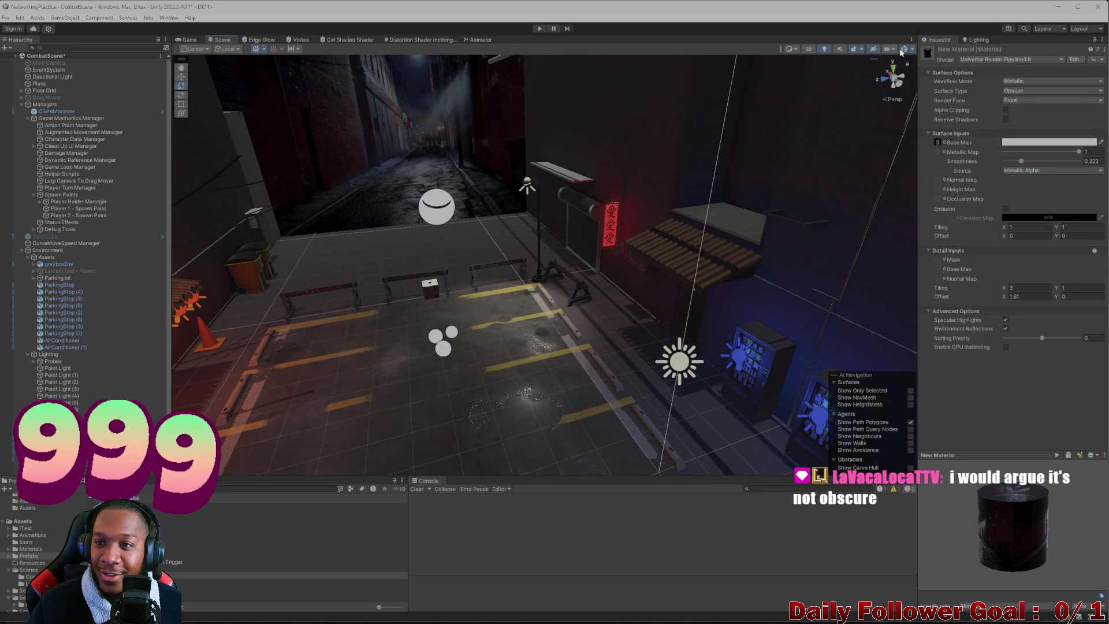
pyautogui.moveTo(803, 158)
pyautogui.mouseDown()
pyautogui.moveTo(656, 242)
pyautogui.moveTo(636, 231)
pyautogui.moveTo(656, 258)
pyautogui.moveTo(689, 255)
pyautogui.moveTo(669, 252)
pyautogui.moveTo(674, 206)
pyautogui.moveTo(534, 266)
pyautogui.moveTo(504, 260)
pyautogui.moveTo(487, 278)
pyautogui.mouseUp()
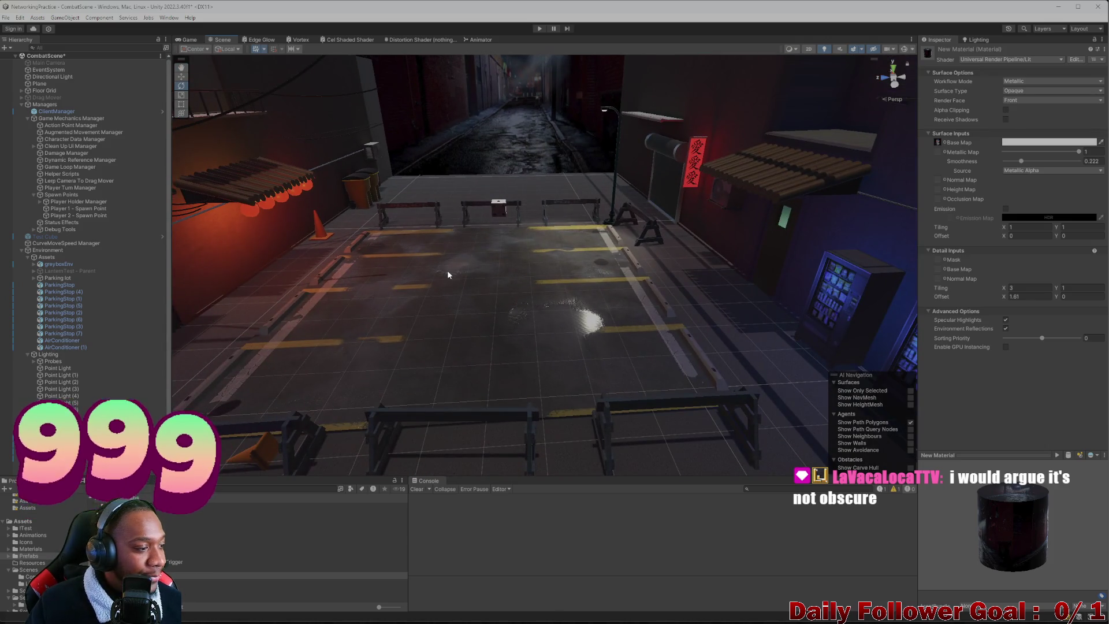
pyautogui.scroll(2, 354, 289)
pyautogui.moveTo(354, 289)
pyautogui.mouseDown()
pyautogui.moveTo(408, 248)
pyautogui.moveTo(469, 283)
pyautogui.mouseUp()
# - Search 'lobby' and open the Lobby scene, dismissing the modified-scene prompt
pyautogui.write('lobby')
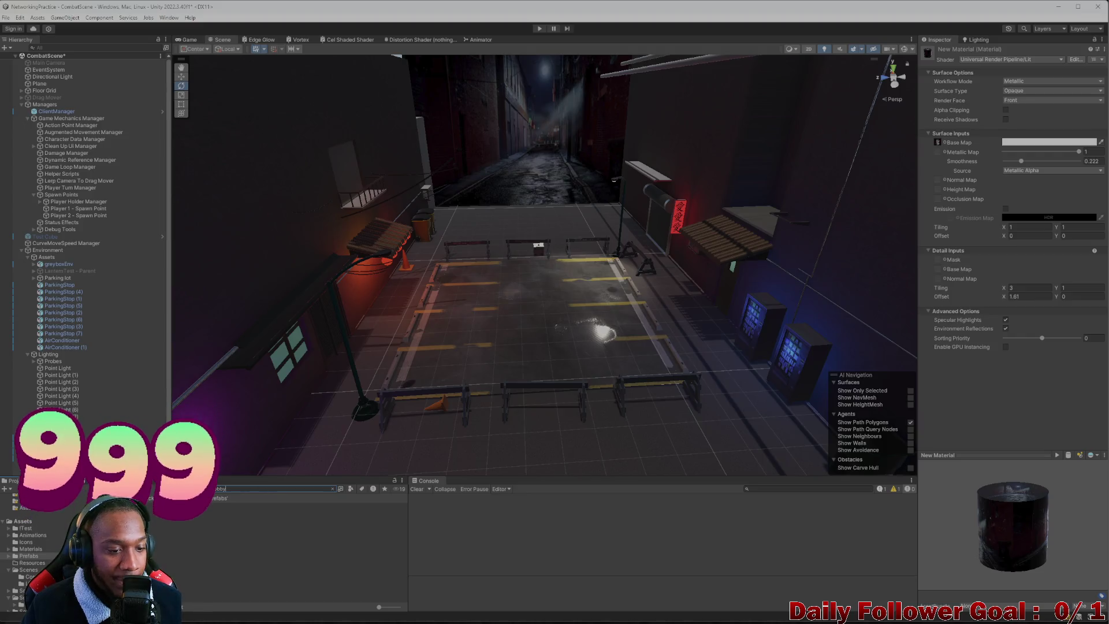
pyautogui.doubleClick(144, 512)
pyautogui.click(543, 334)
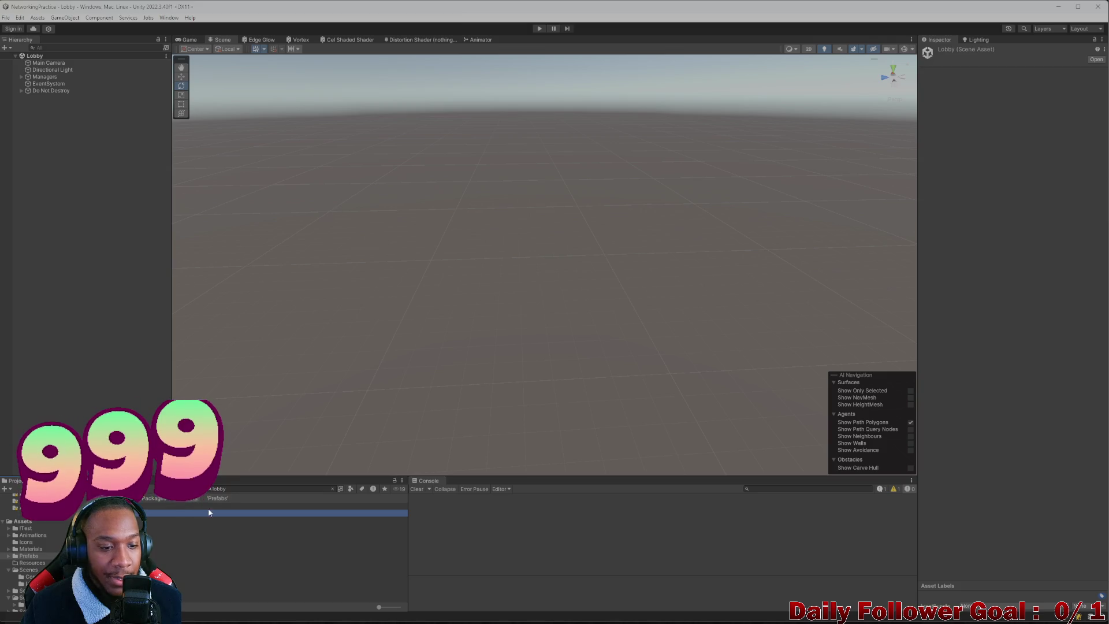
# - Replace the Project search with 'gamese' and open GameServer.csproj in Visual Studio
pyautogui.click(264, 489)
pyautogui.press('BackSpace')
pyautogui.press('BackSpace')
pyautogui.press('BackSpace')
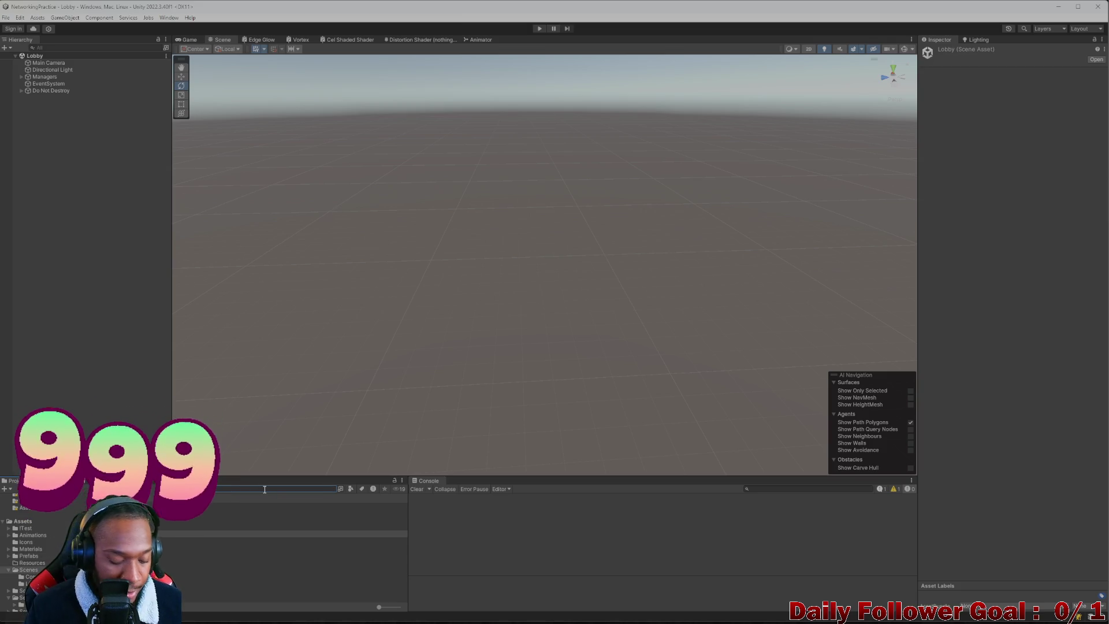
pyautogui.write('plgamese')
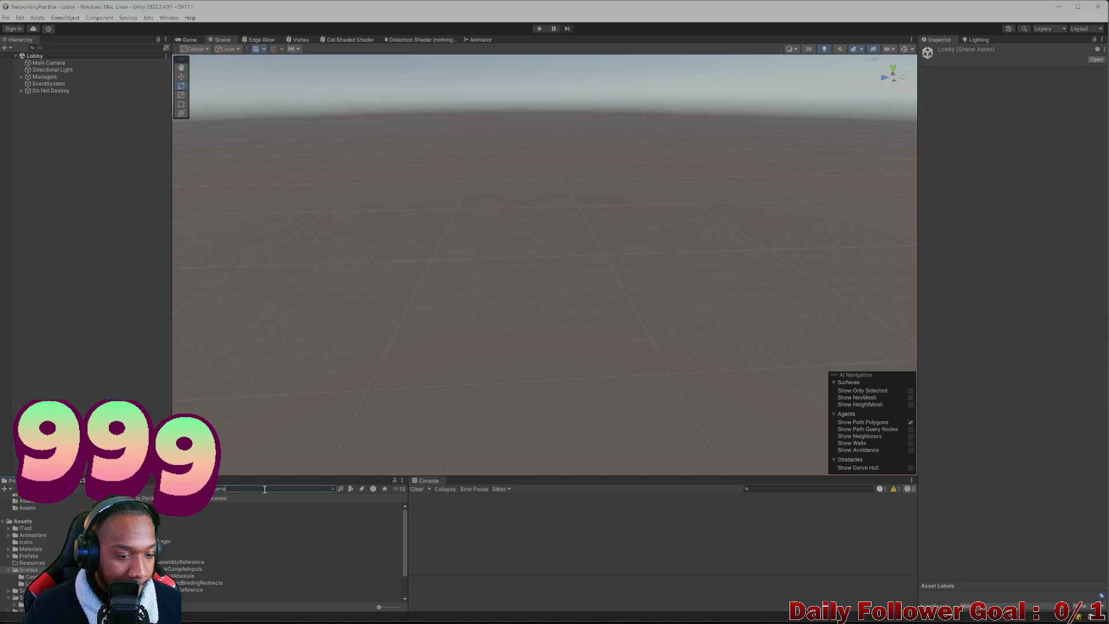
pyautogui.press('Down')
pyautogui.press('Return')
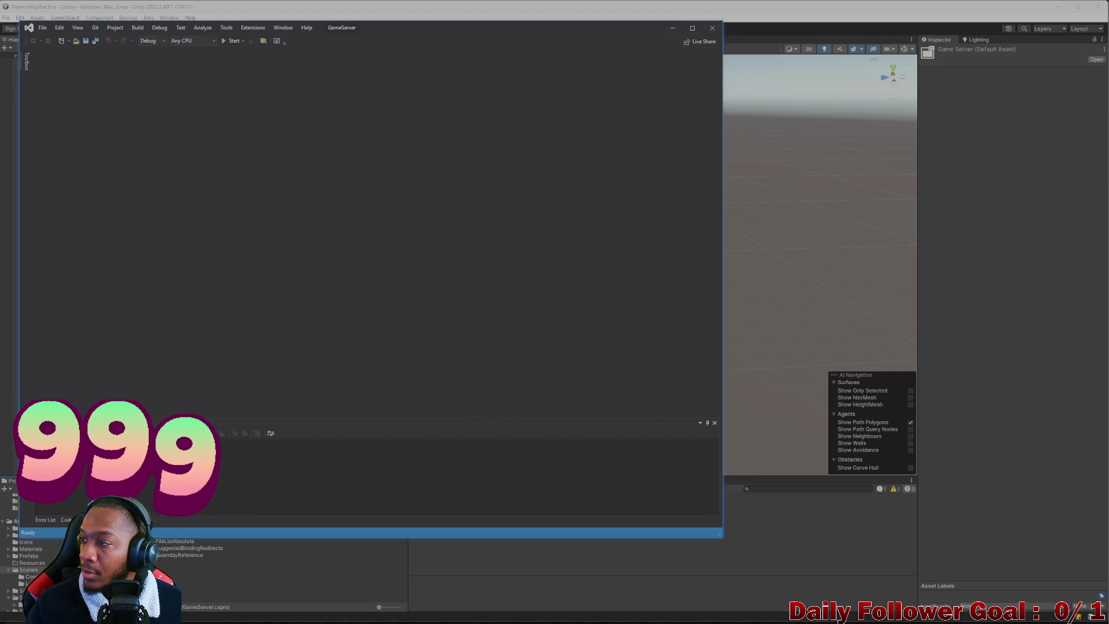
# - Launch GameServer.exe under the Visual Studio debugger and switch back to the Unity editor
pyautogui.moveTo(554, 27)
pyautogui.mouseDown()
pyautogui.moveTo(570, 51)
pyautogui.moveTo(639, 42)
pyautogui.moveTo(714, 53)
pyautogui.moveTo(719, 31)
pyautogui.mouseUp()
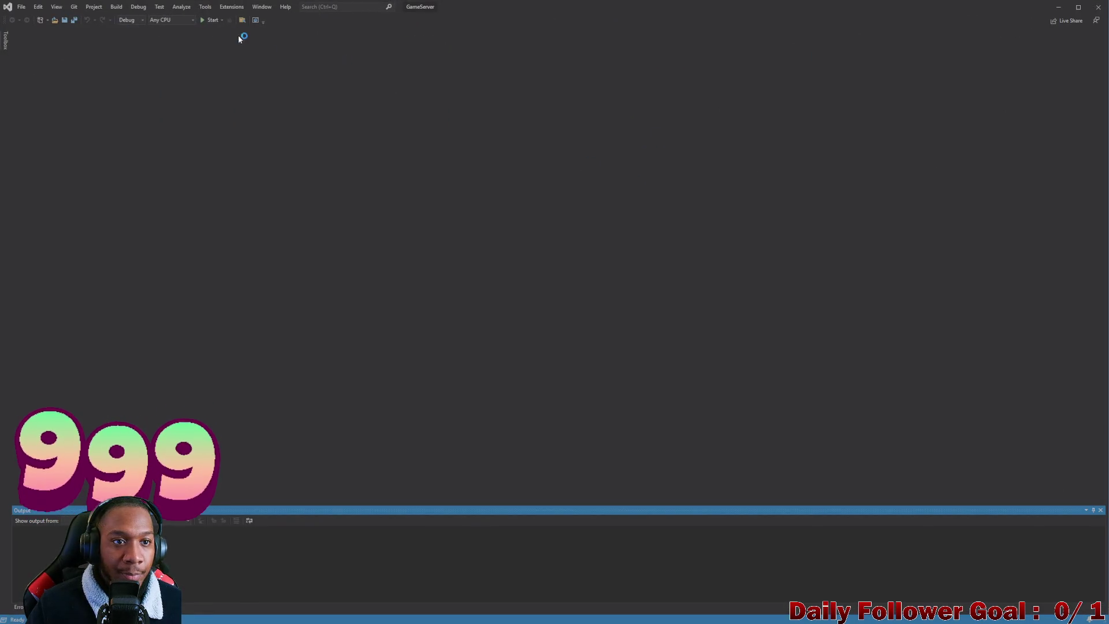
pyautogui.click(212, 20)
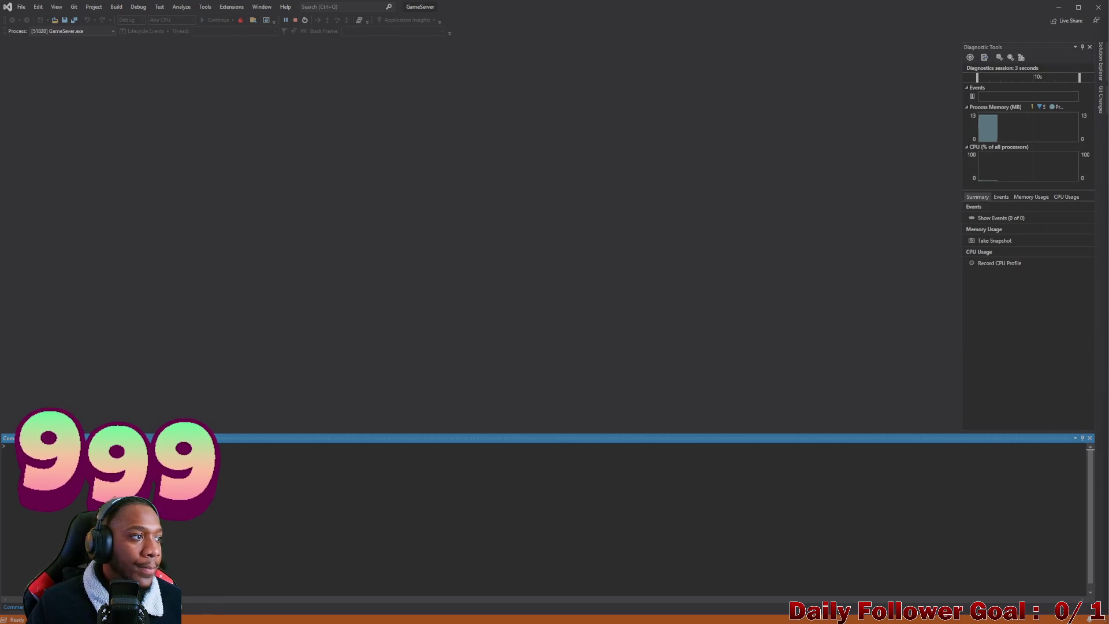
pyautogui.hotkey('alt', 'Tab')
pyautogui.moveTo(515, 6); pyautogui.dragTo(462, 24)
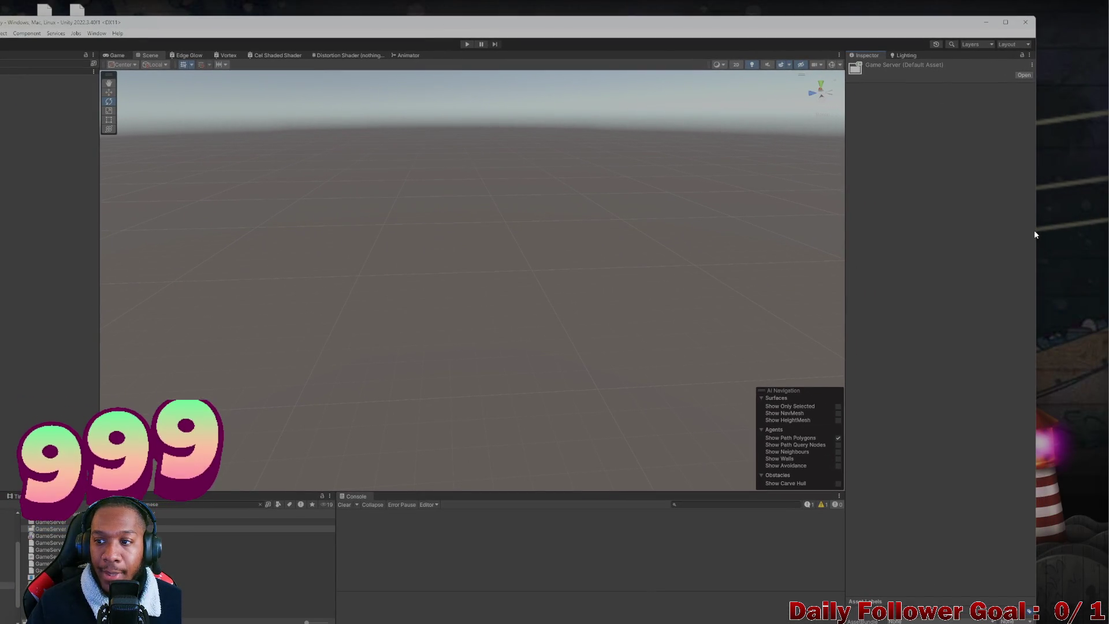
# - Narrow the Unity editor onto the left half beside the launched NetworkingPractice build
pyautogui.moveTo(1035, 234); pyautogui.dragTo(696, 234)
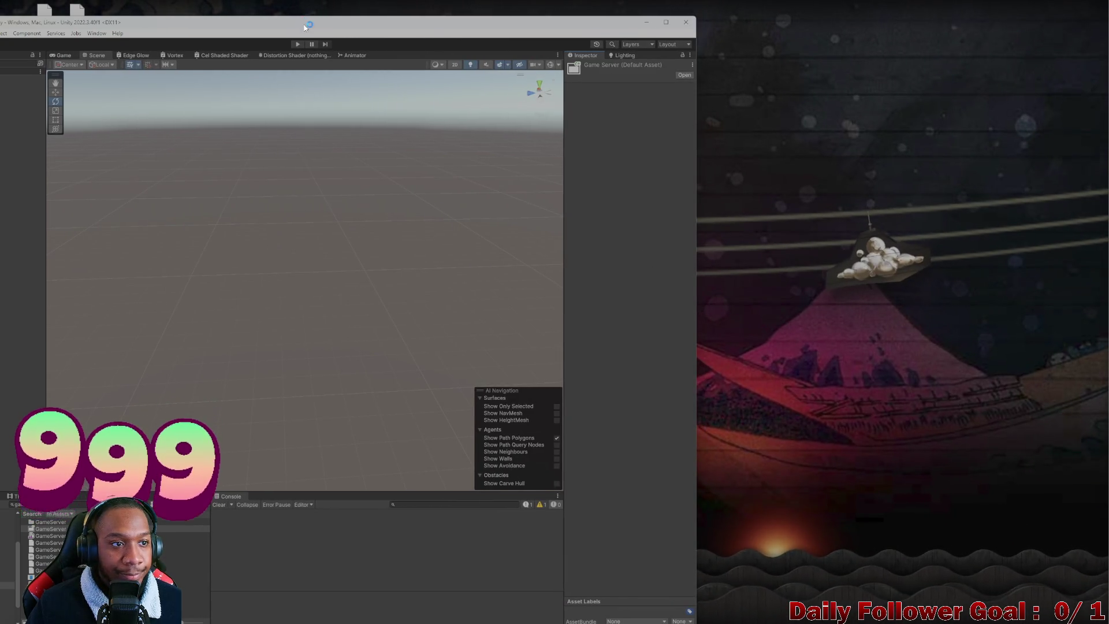
pyautogui.moveTo(302, 24)
pyautogui.mouseDown()
pyautogui.moveTo(385, 9)
pyautogui.moveTo(374, 9)
pyautogui.mouseUp()
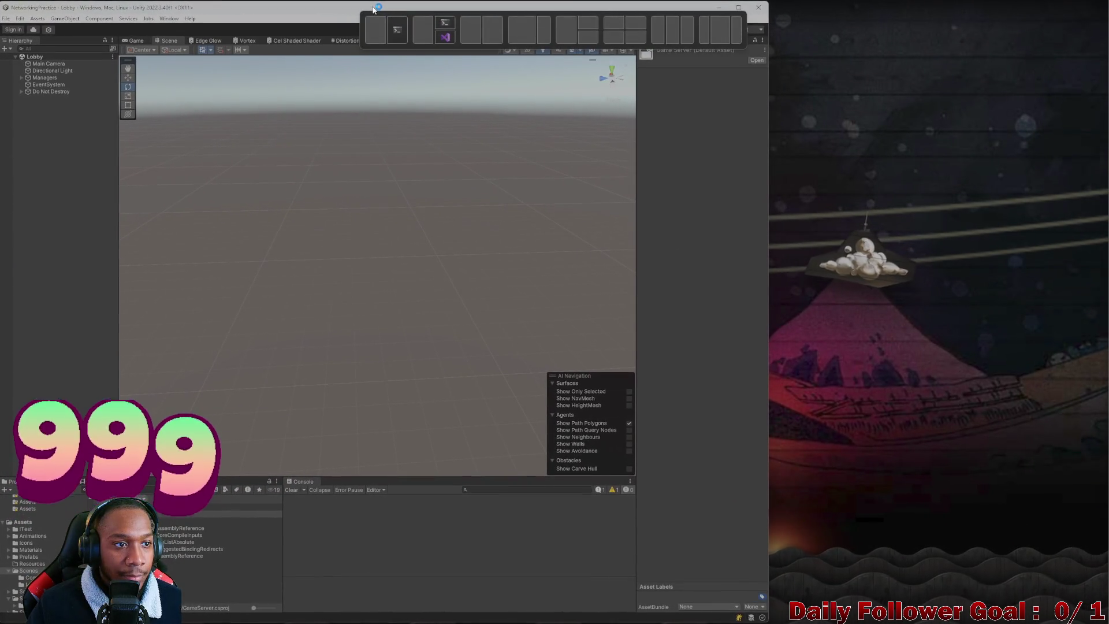
pyautogui.moveTo(770, 241); pyautogui.dragTo(743, 241)
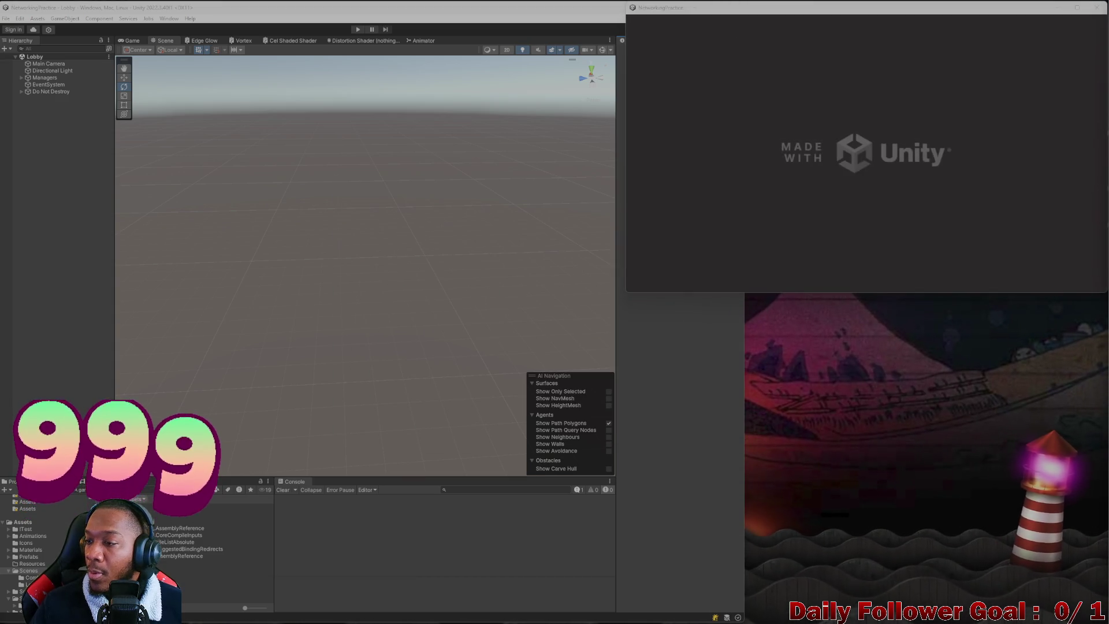
pyautogui.click(679, 357)
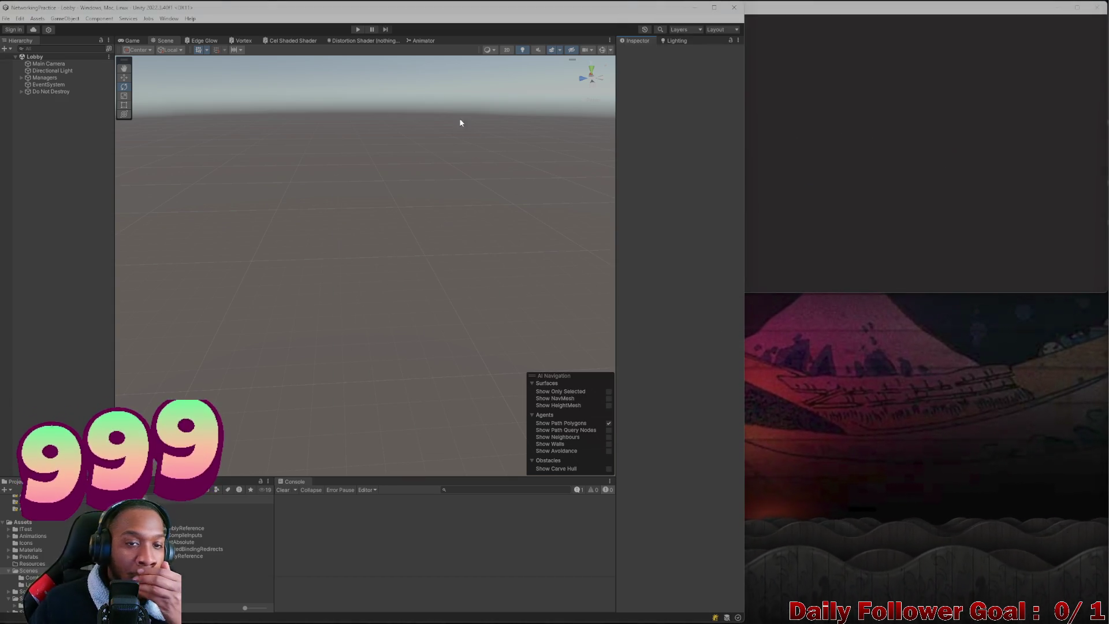
# - Enter Play mode and connect the editor and the built client, with a username, to the lobby
pyautogui.click(354, 29)
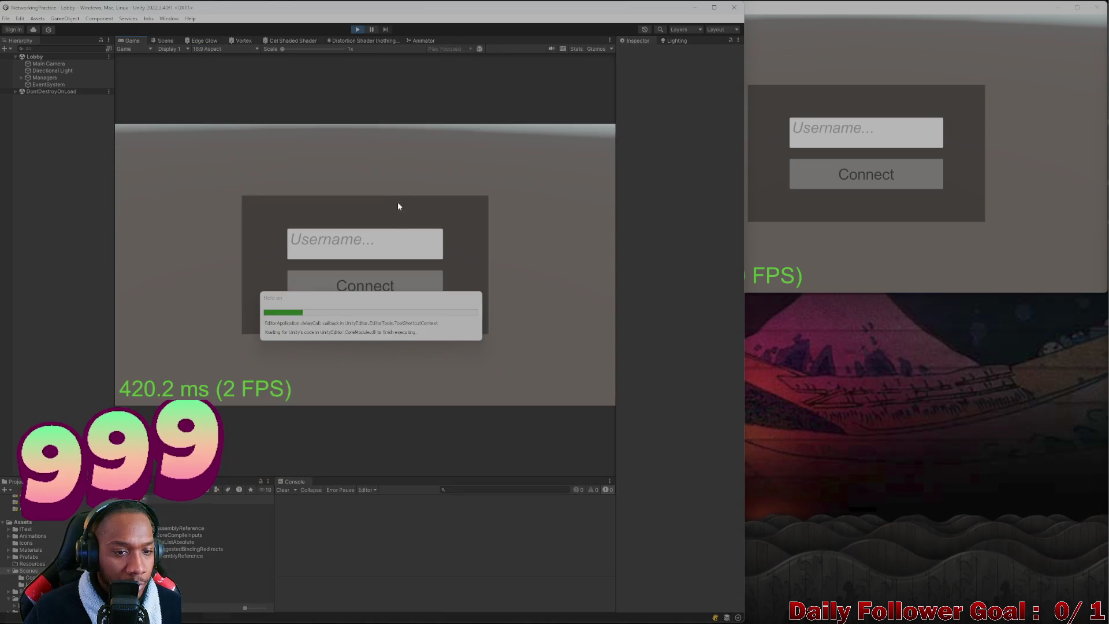
pyautogui.click(397, 285)
pyautogui.click(831, 133)
pyautogui.write('zxcx')
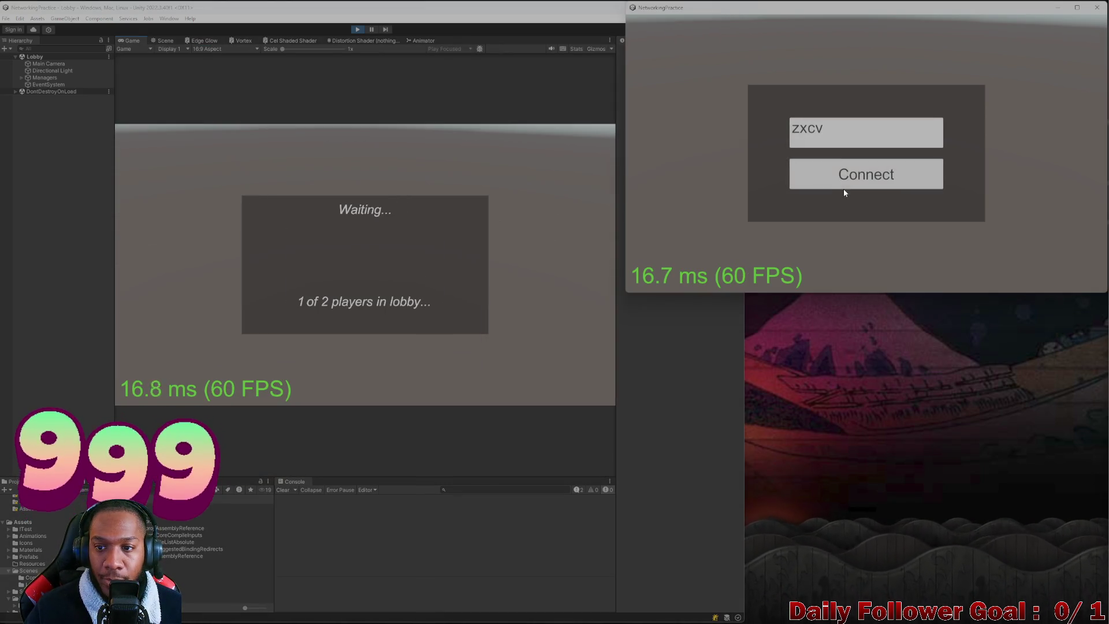
pyautogui.click(846, 181)
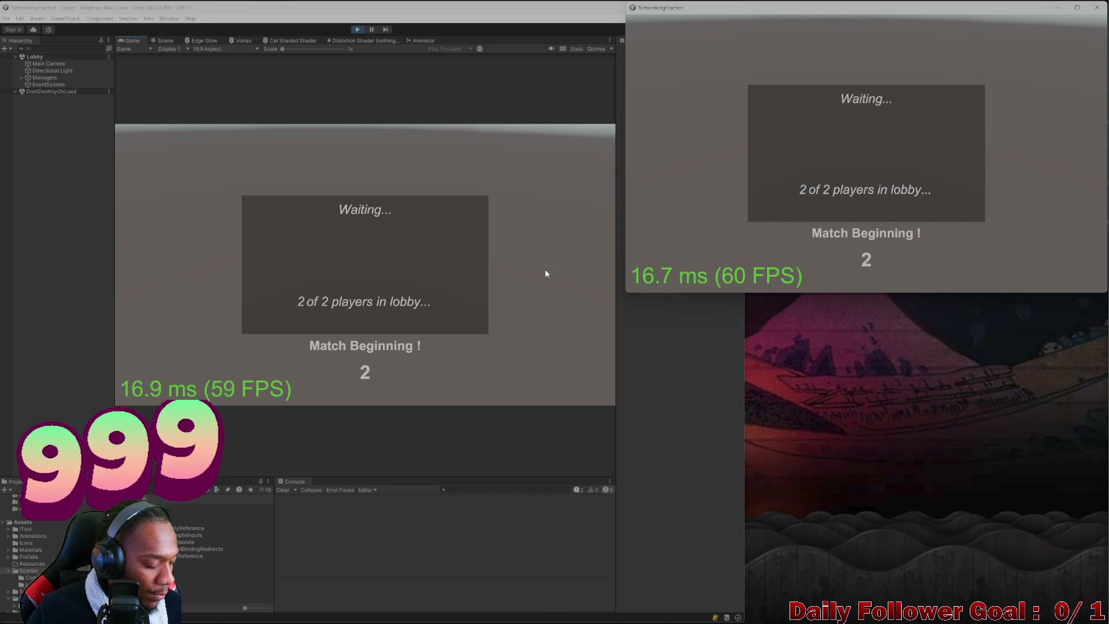
# - Confirm The Brawn in the editor and The Speedster in the second window
pyautogui.click(365, 199)
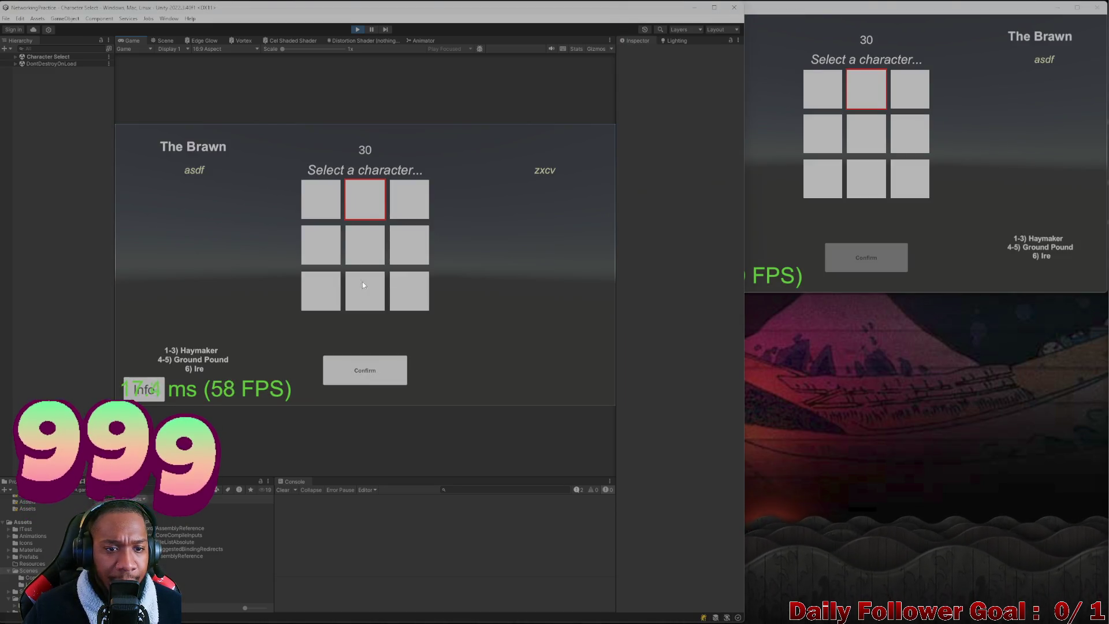
pyautogui.click(404, 368)
pyautogui.click(820, 91)
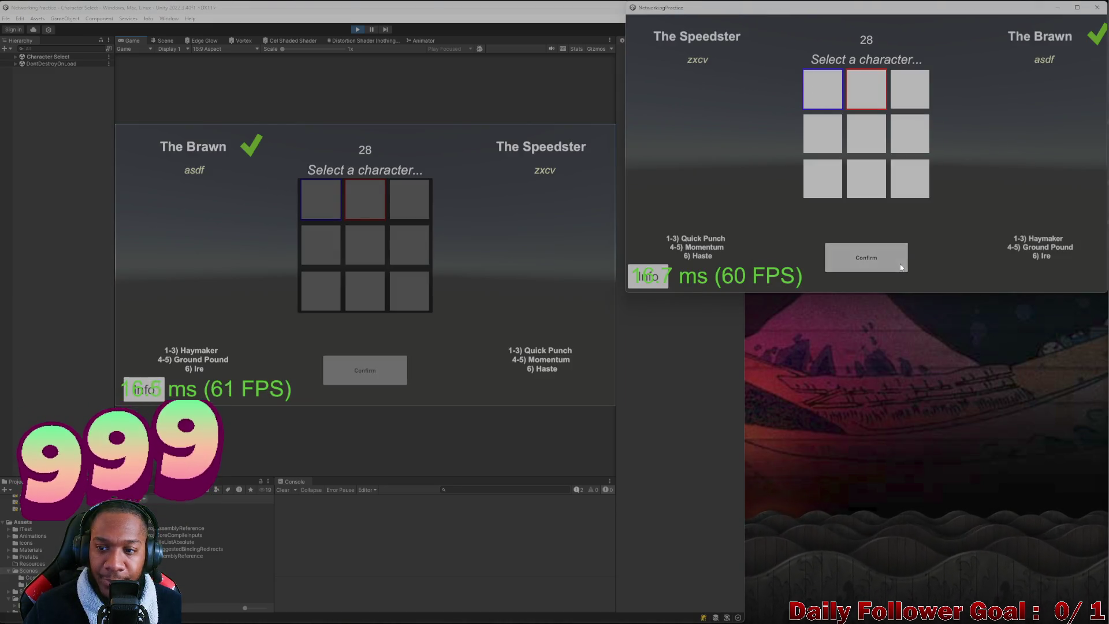
pyautogui.click(901, 267)
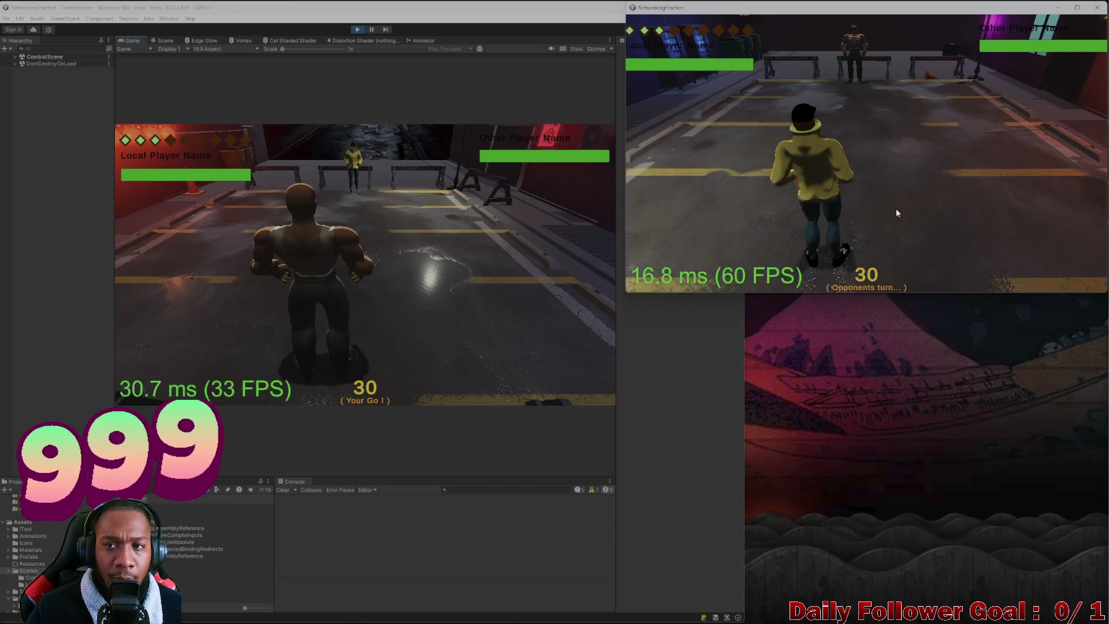
# - Play the brawler's turn in the editor: roll the die, move along the green path, end turn
pyautogui.click(182, 272)
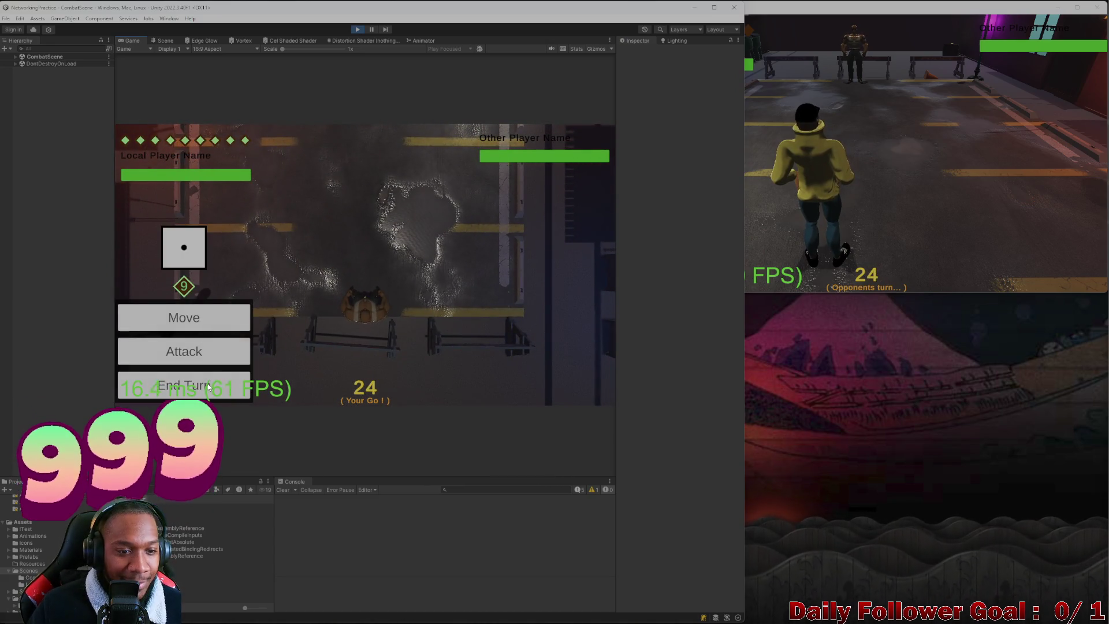
pyautogui.click(212, 326)
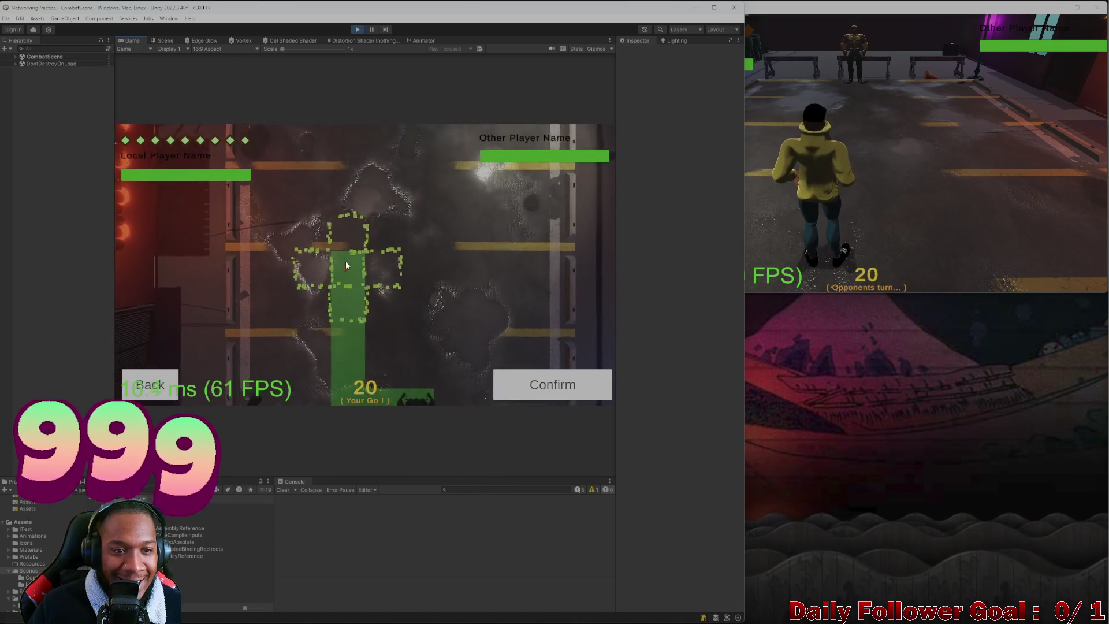
pyautogui.click(542, 391)
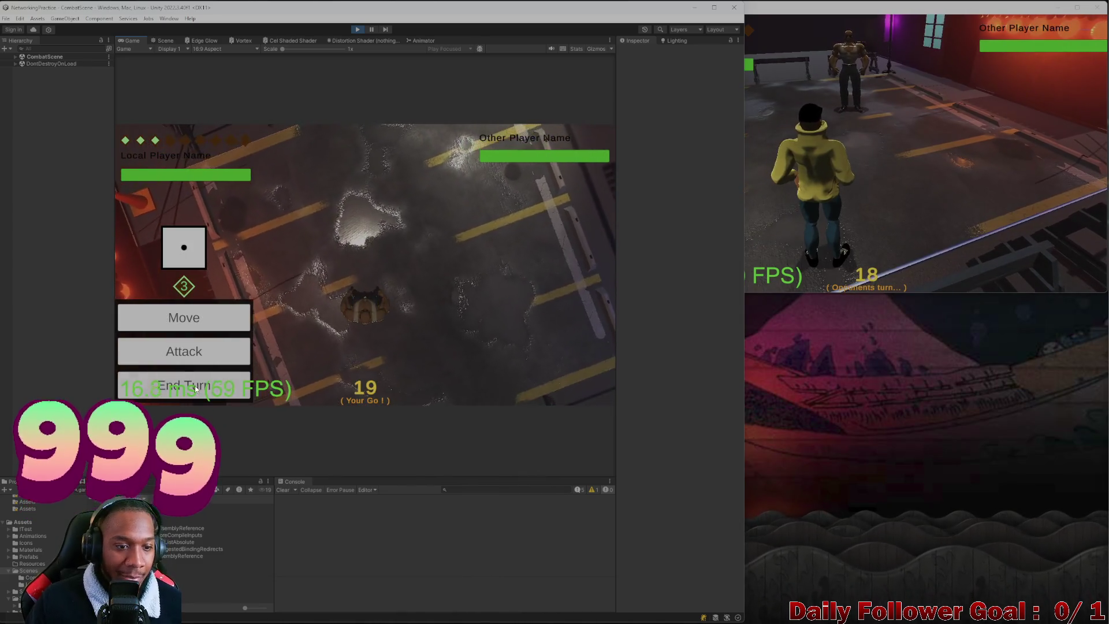
pyautogui.click(198, 382)
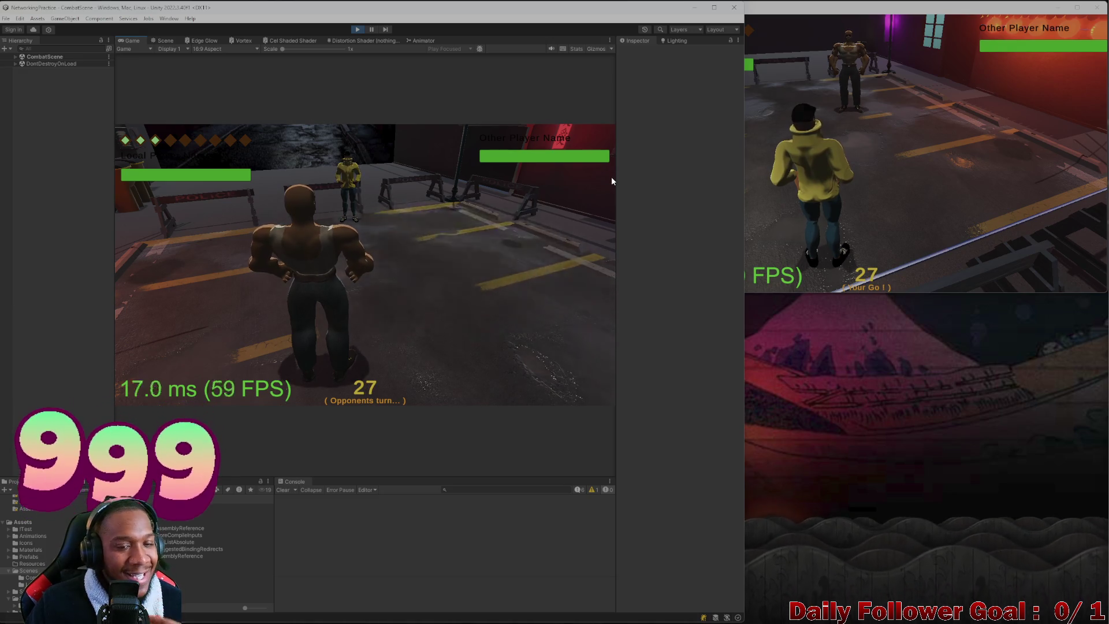
# - Play the hooded fighter's turn in the standalone client: roll, move and end the turn
pyautogui.click(822, 162)
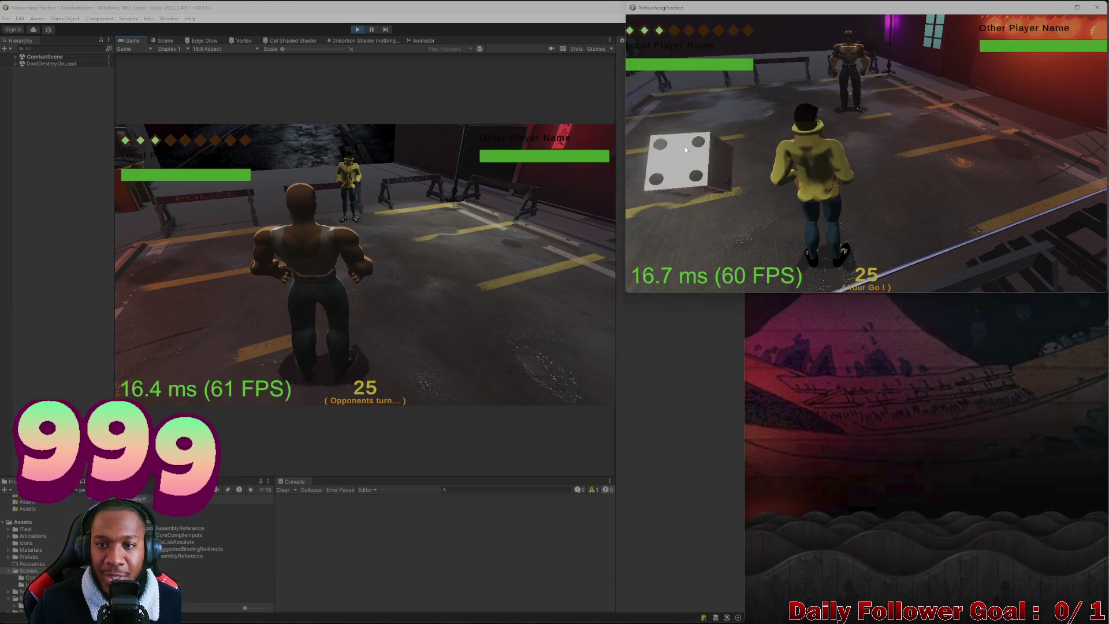
pyautogui.click(678, 167)
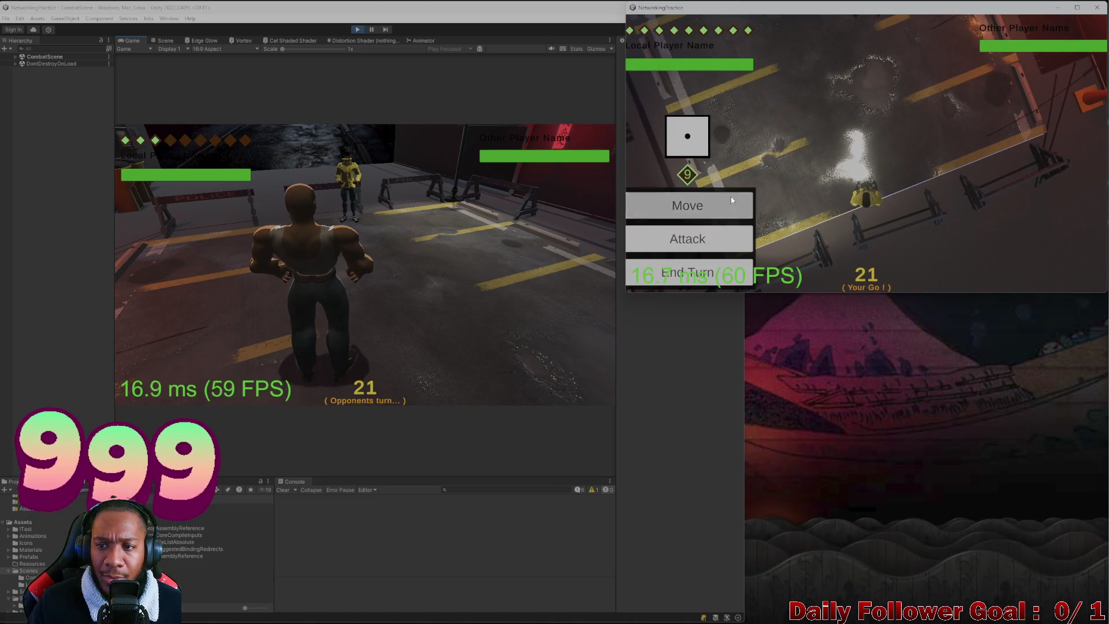
pyautogui.click(729, 208)
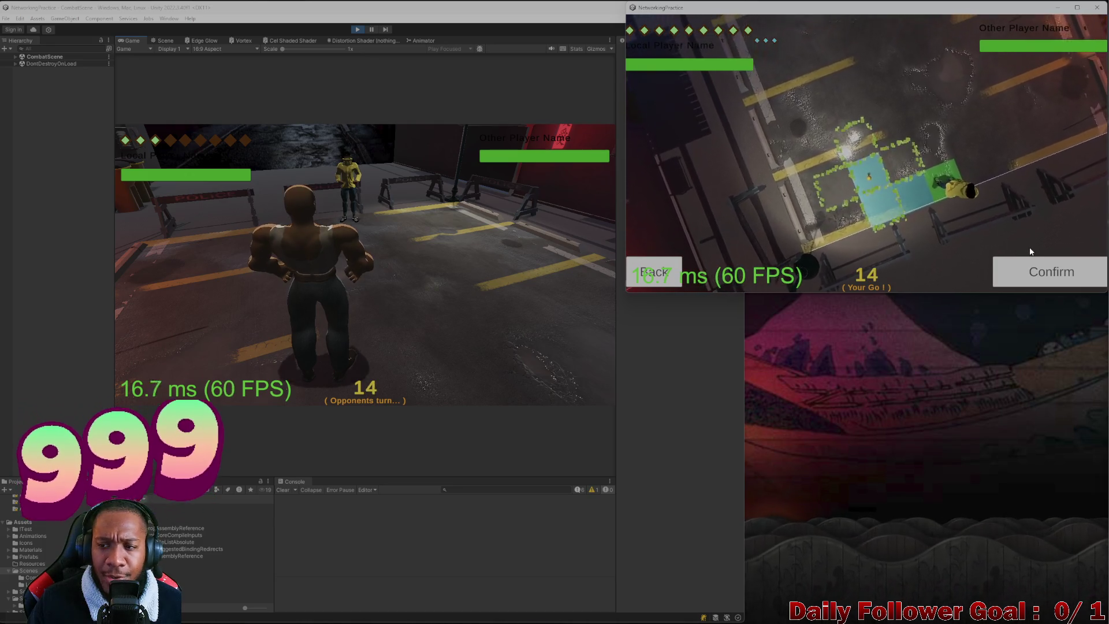
pyautogui.click(1030, 279)
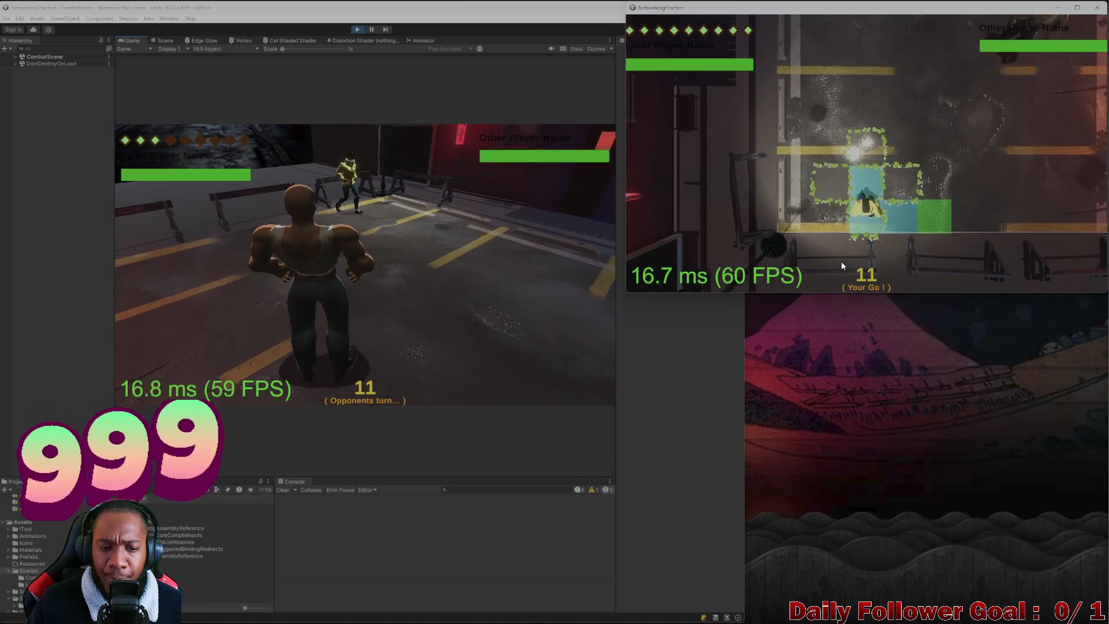
pyautogui.click(715, 270)
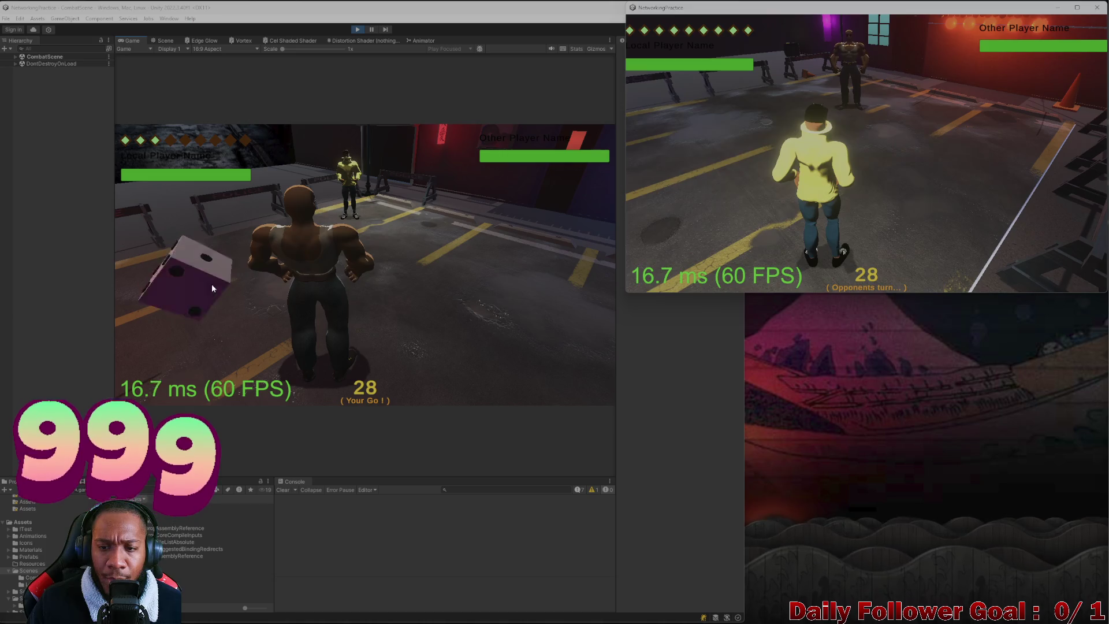
# - Take the brawler's next turn in the editor, rolling, moving and passing play over
pyautogui.click(211, 283)
pyautogui.click(214, 285)
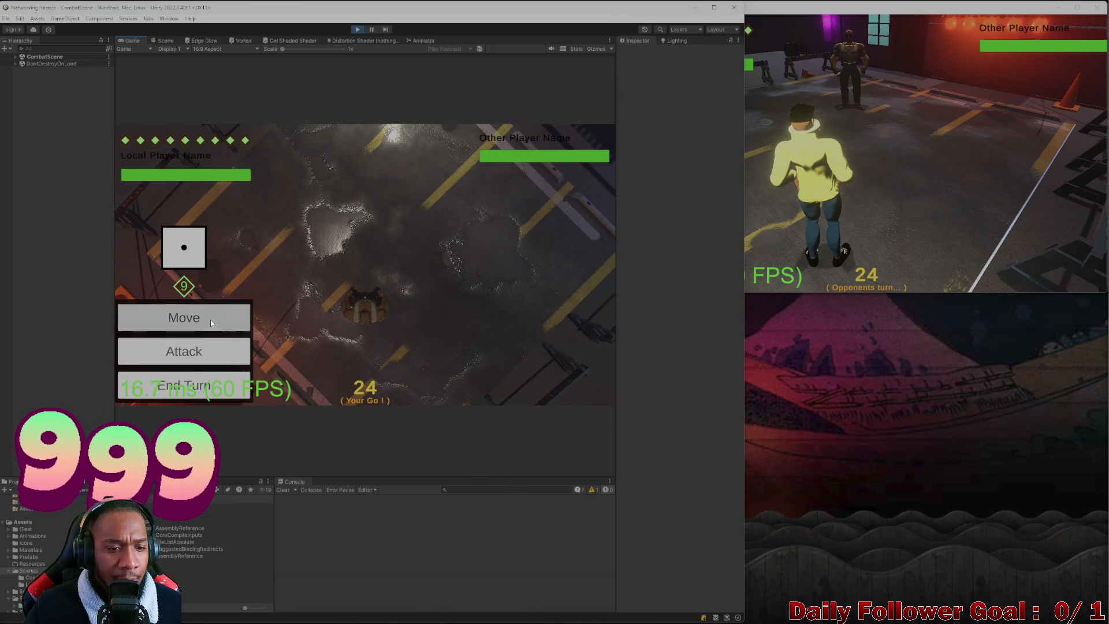
pyautogui.click(211, 320)
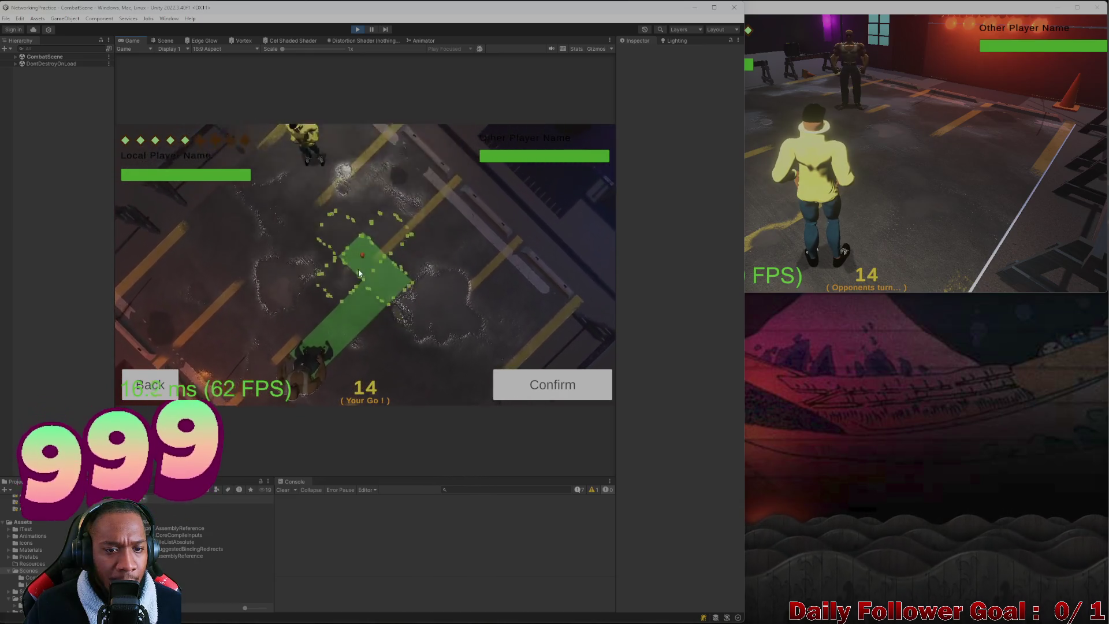
pyautogui.click(560, 393)
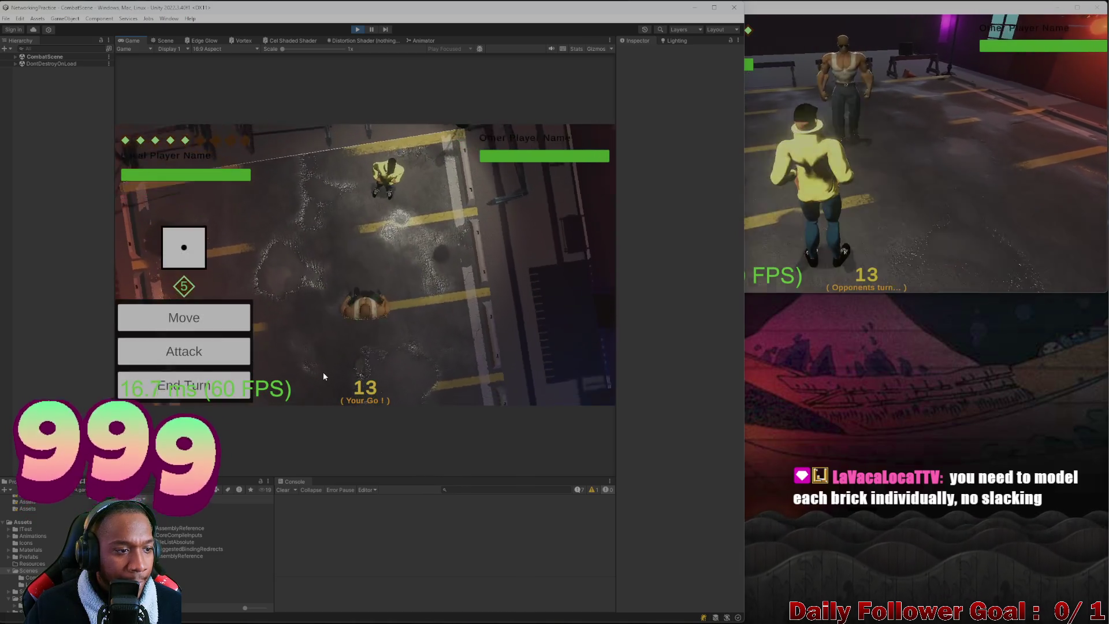
pyautogui.click(215, 382)
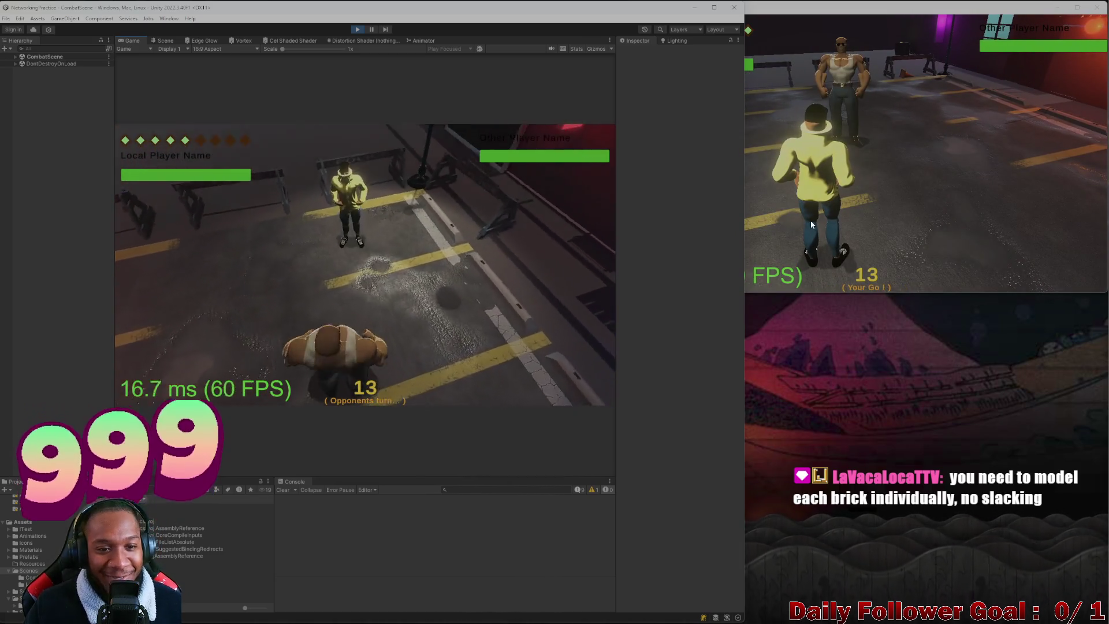
# - Move the hooded fighter again in the standalone client and end its turn
pyautogui.click(811, 224)
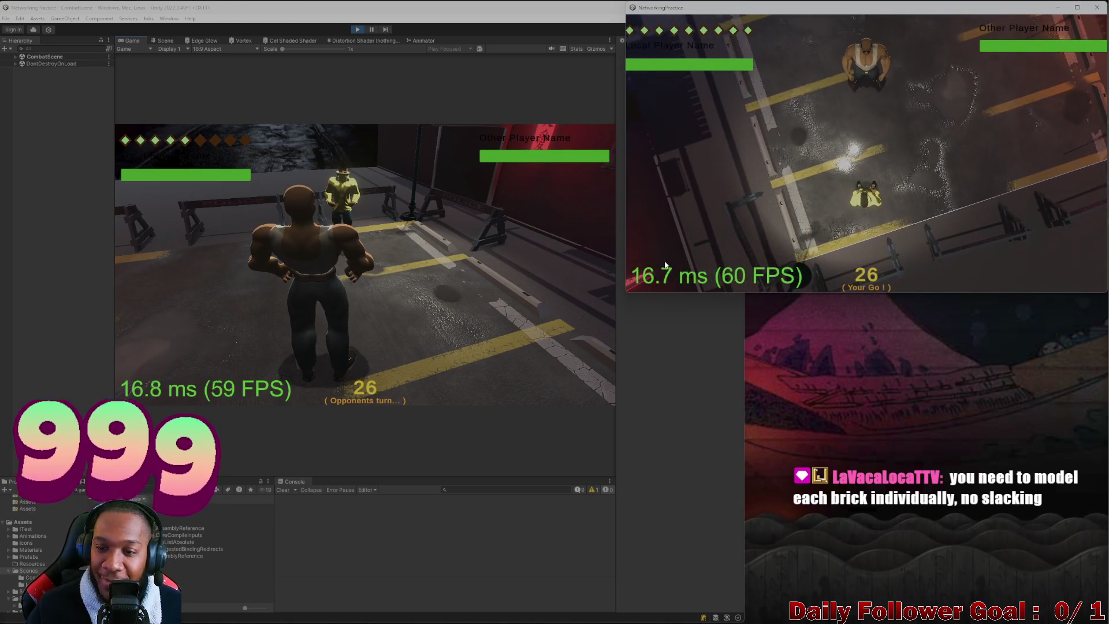
pyautogui.click(686, 200)
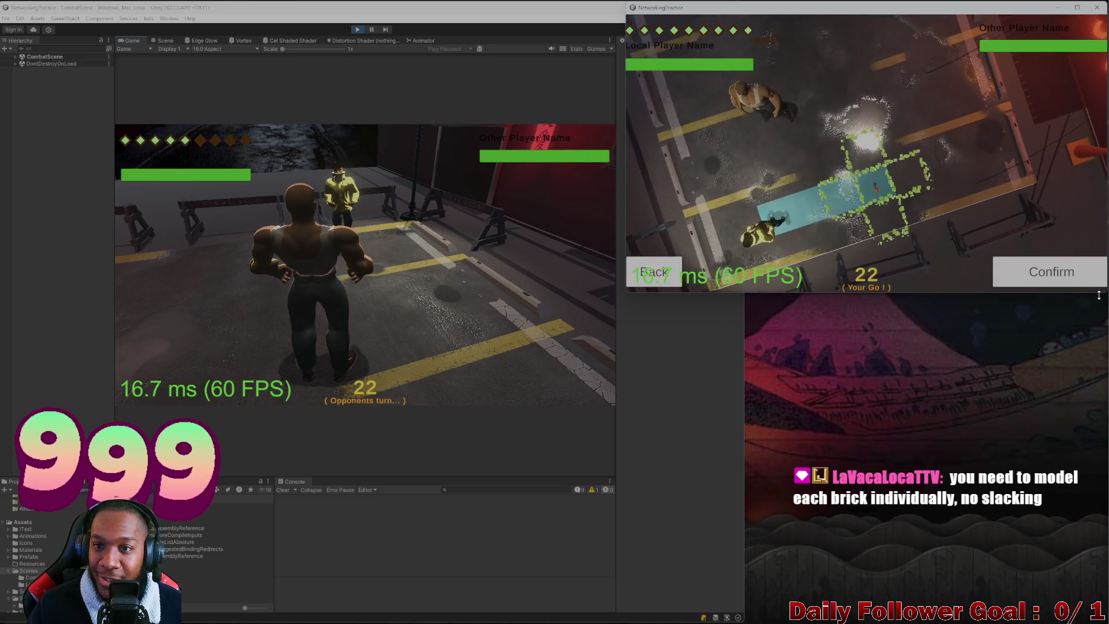
pyautogui.click(1037, 276)
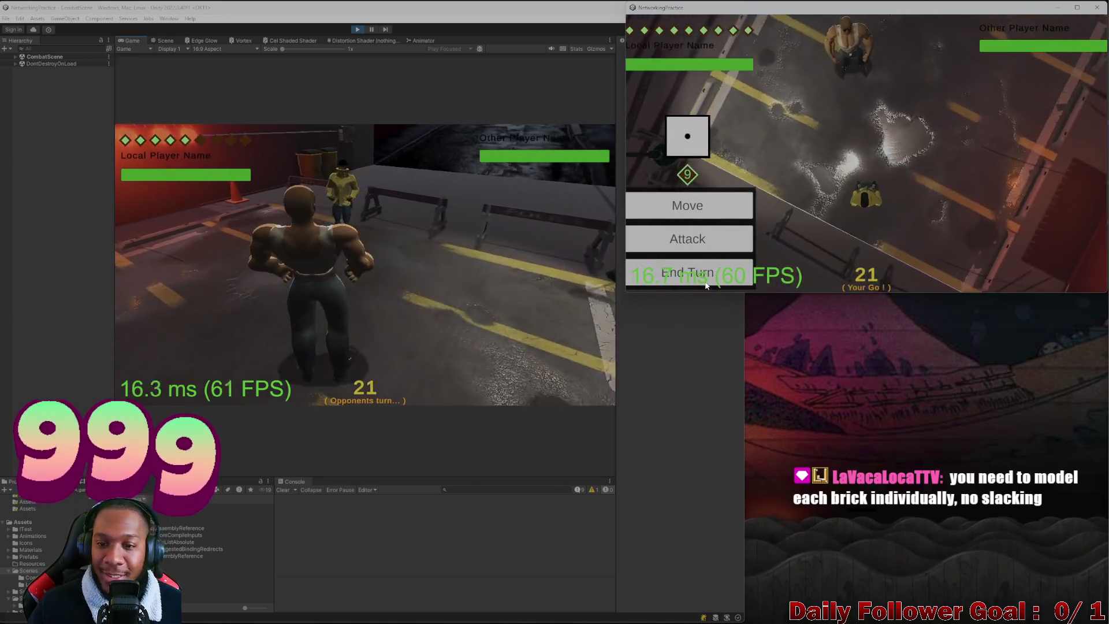
pyautogui.click(696, 274)
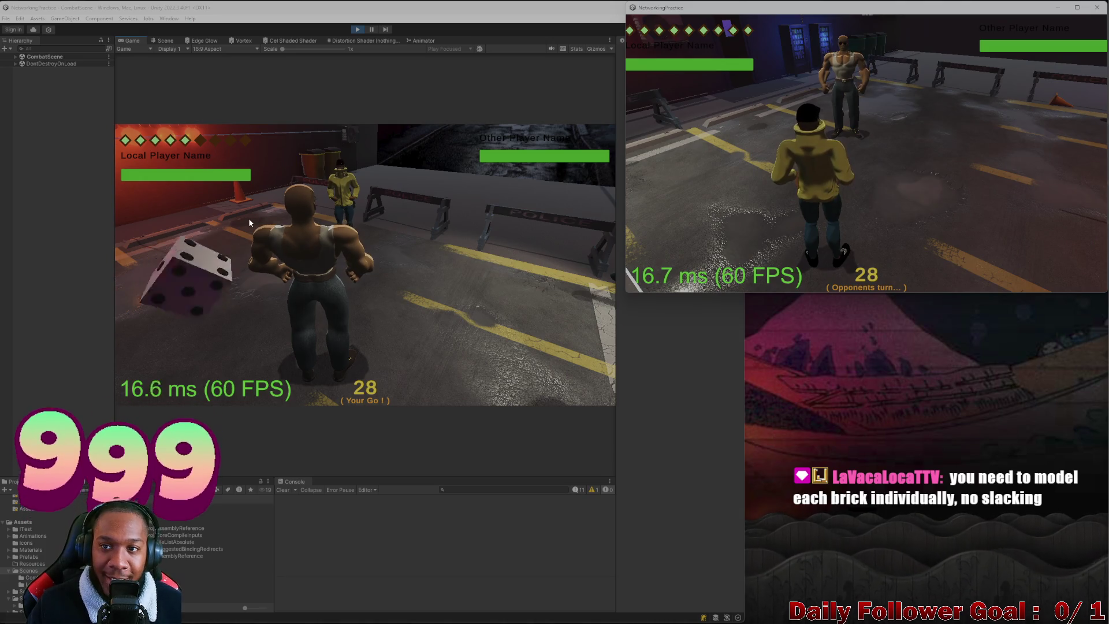
# - Move the brawler twice in the editor client, then end its turn
pyautogui.click(186, 282)
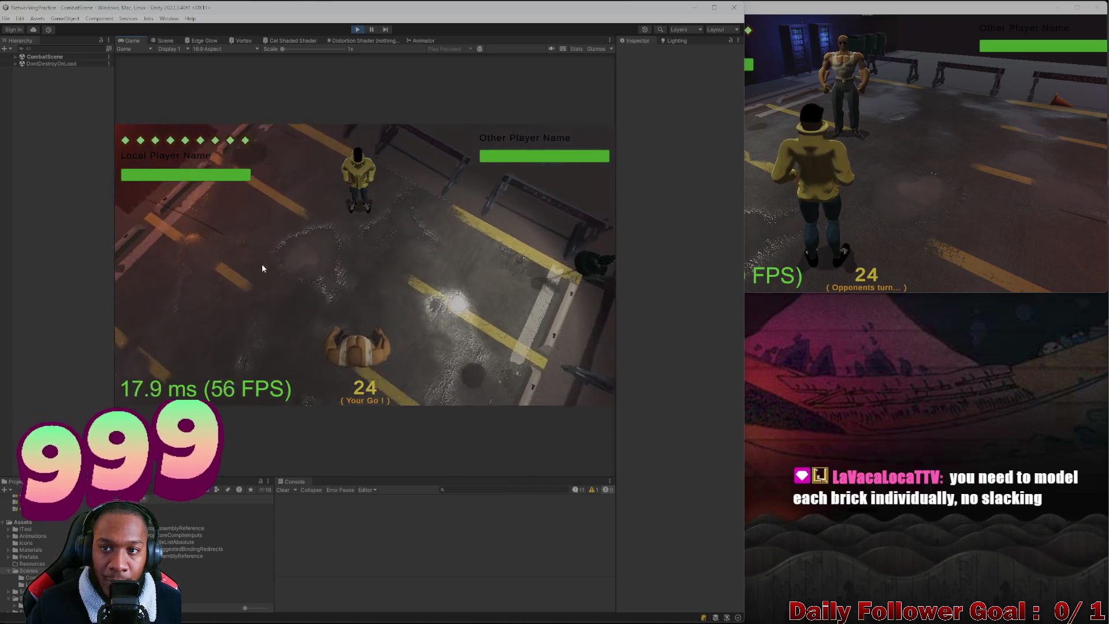
pyautogui.click(181, 317)
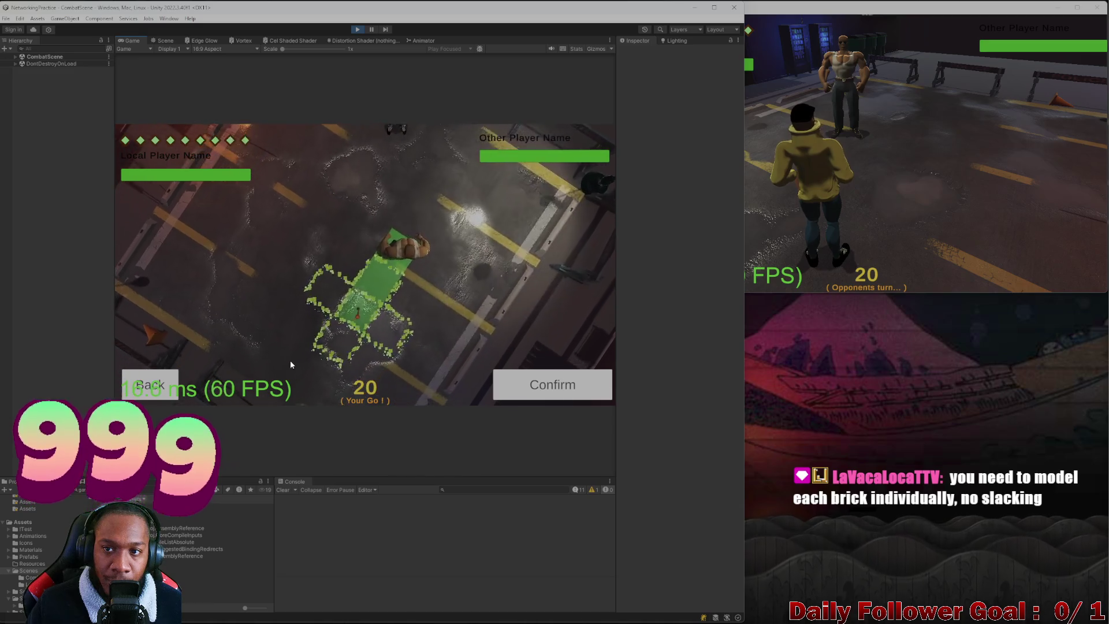
pyautogui.click(542, 384)
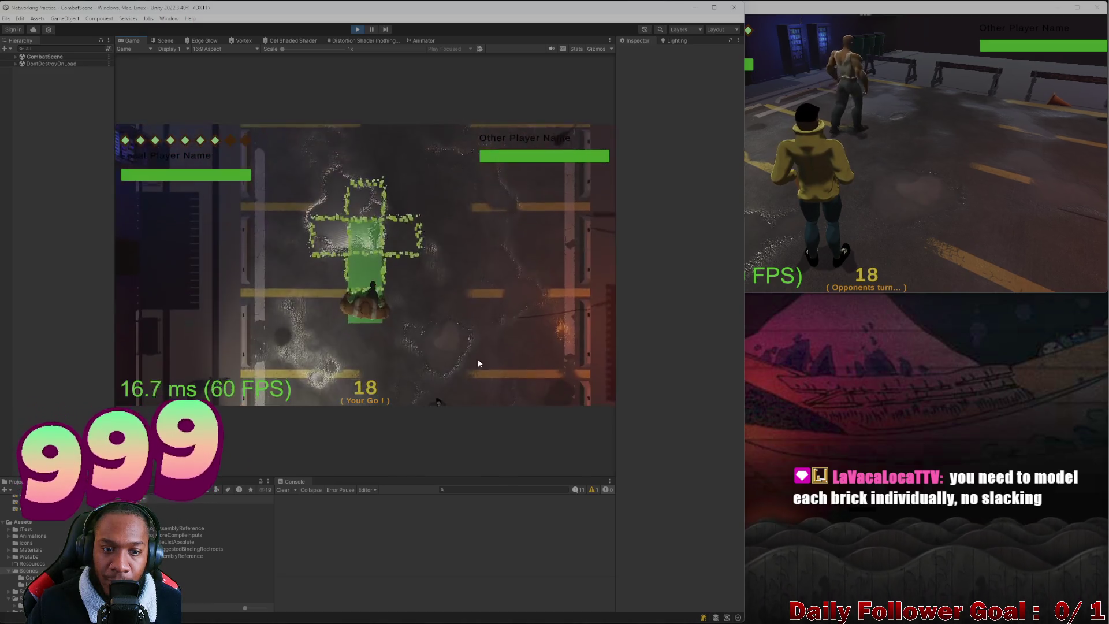
pyautogui.click(245, 322)
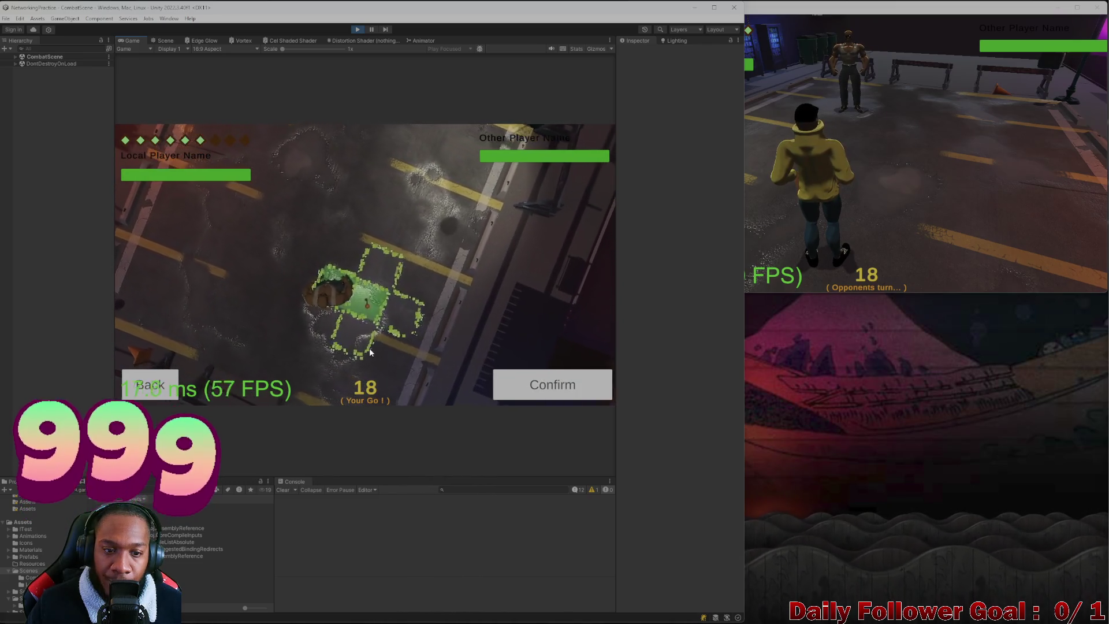
pyautogui.click(529, 387)
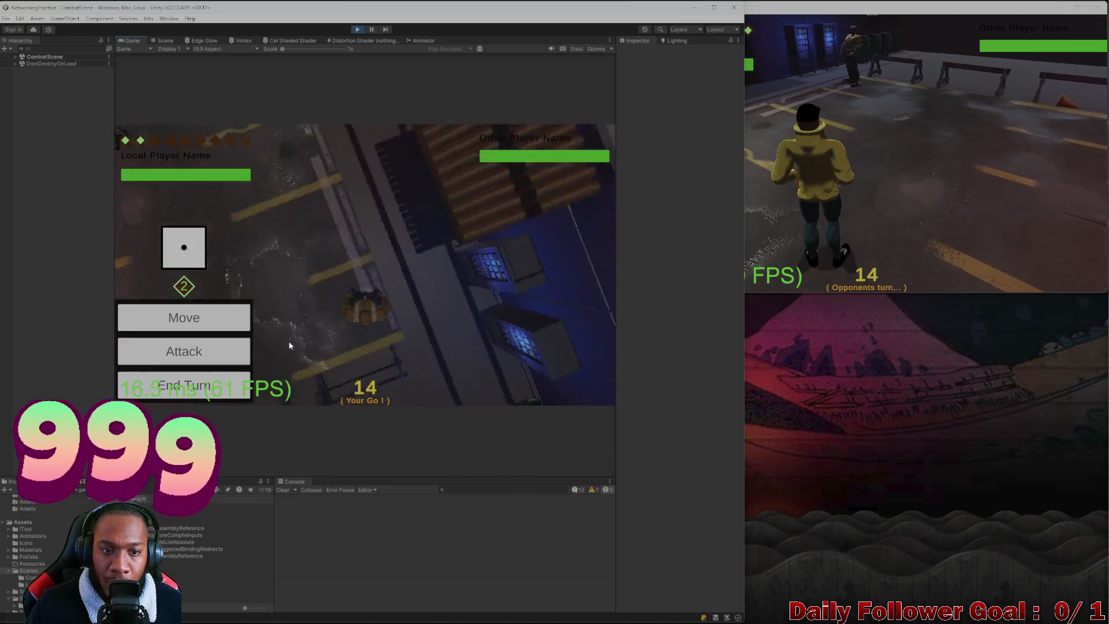
pyautogui.click(243, 385)
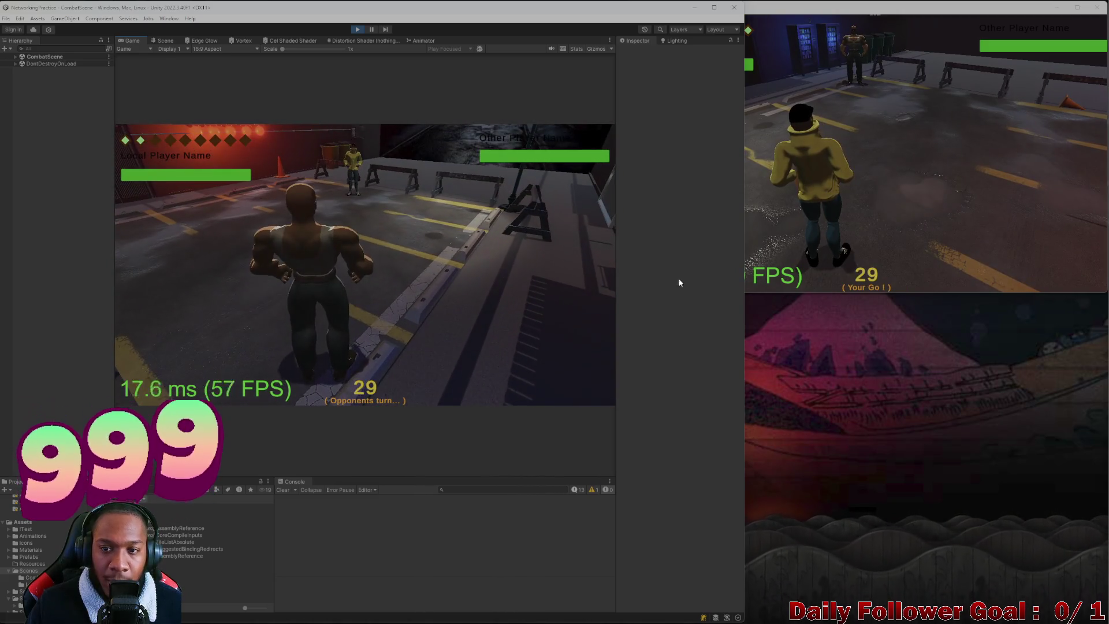
# - Roll for the hooded fighter in the standalone client, make two moves, and end its turn
pyautogui.click(751, 231)
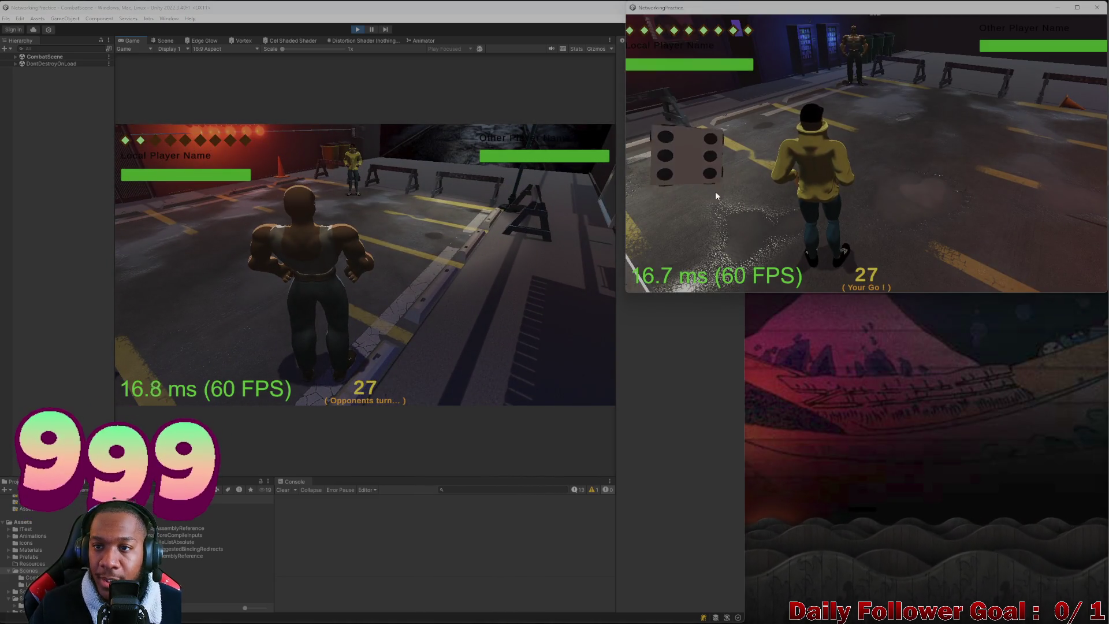
pyautogui.click(716, 196)
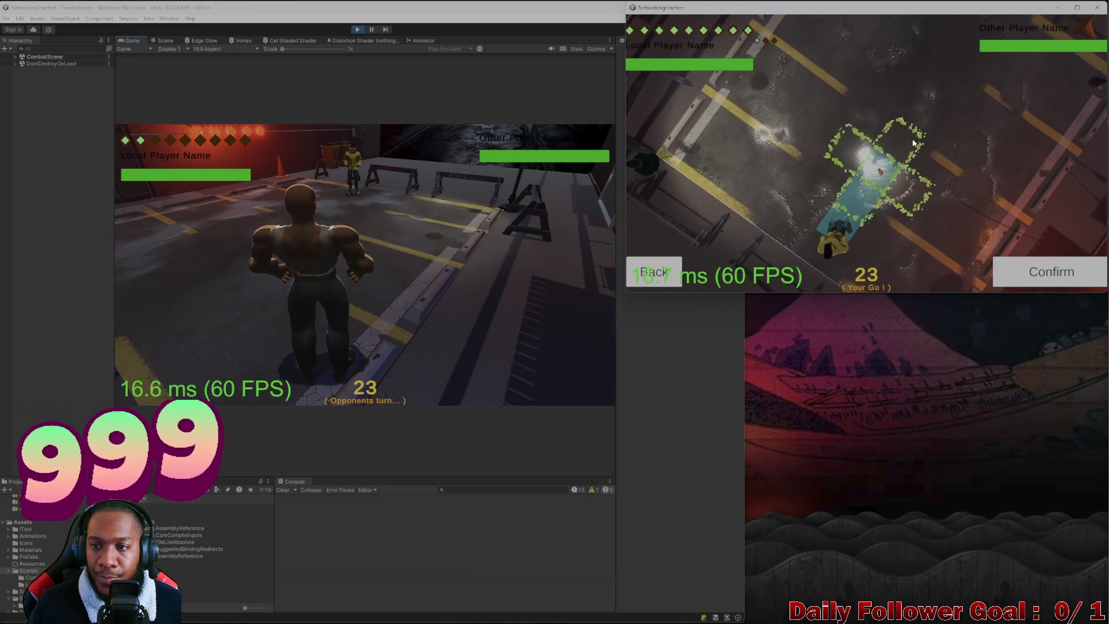
pyautogui.click(1046, 270)
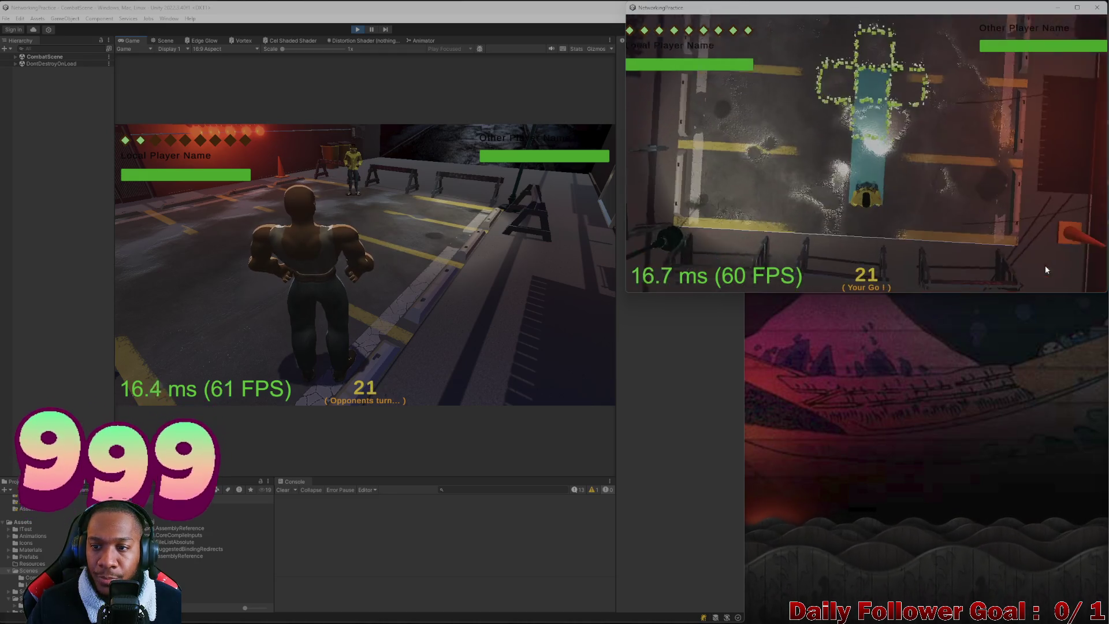
pyautogui.click(687, 206)
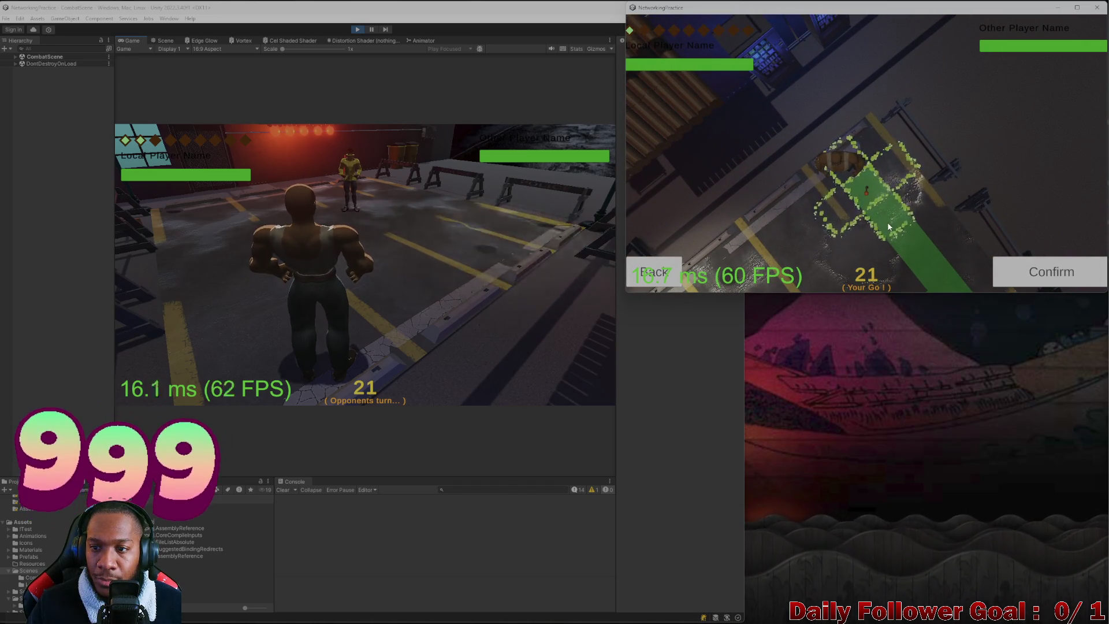
pyautogui.click(1040, 272)
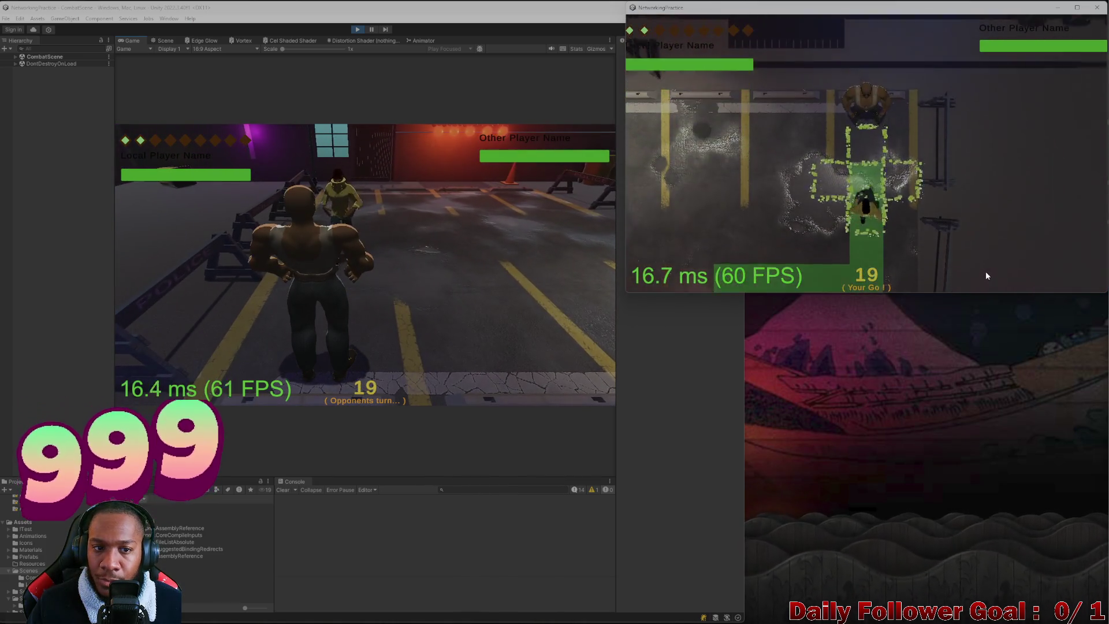
pyautogui.click(715, 271)
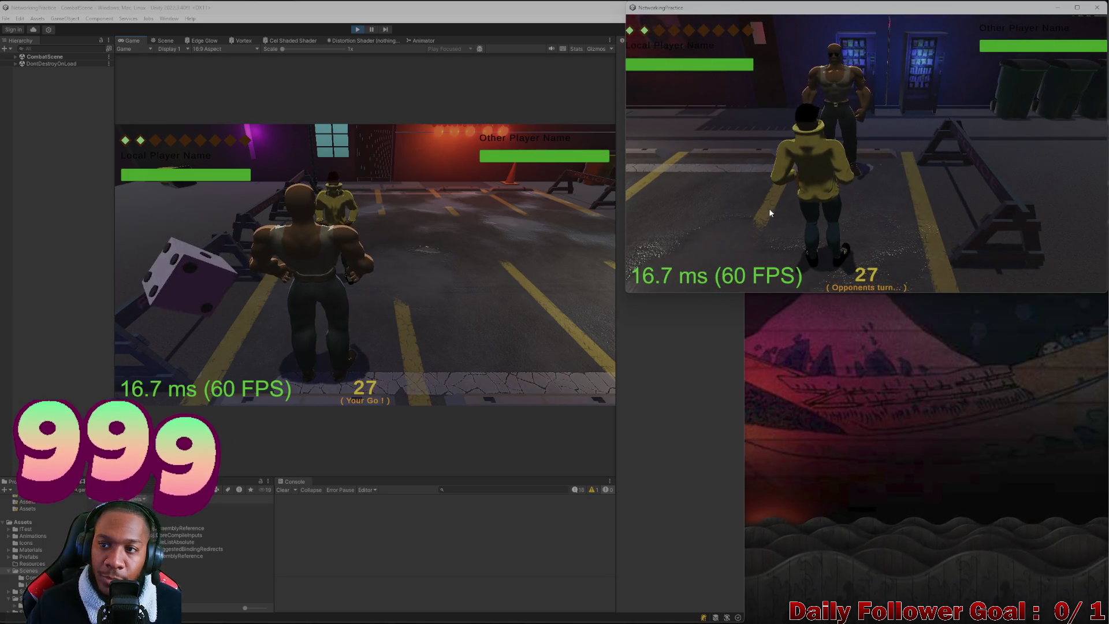
# - Move the brawler once in the editor client and end its turn
pyautogui.click(166, 272)
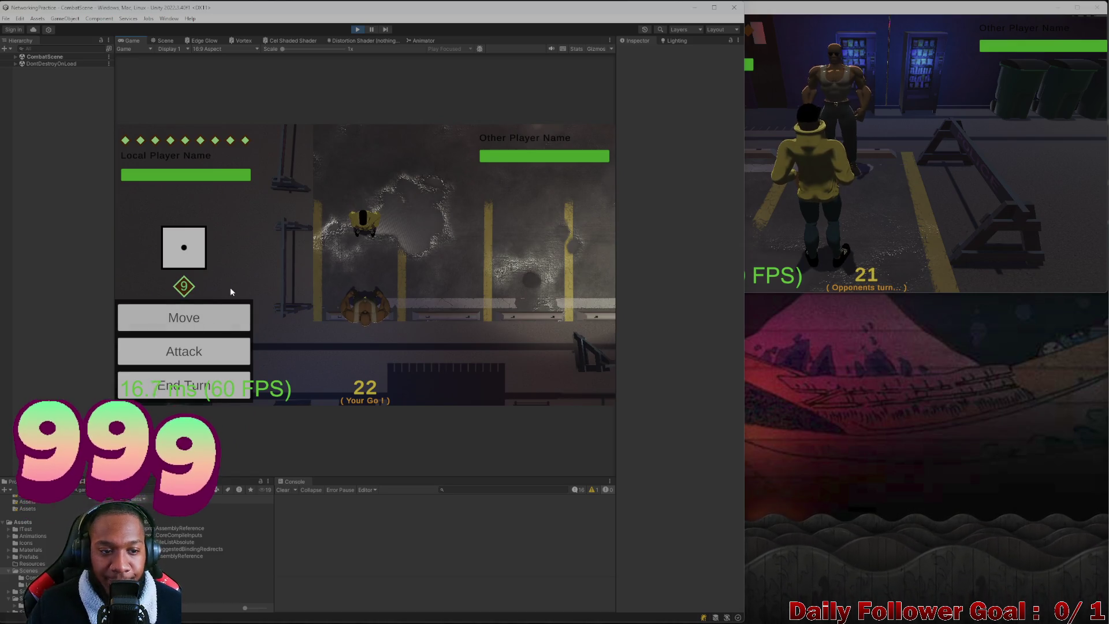
pyautogui.click(224, 315)
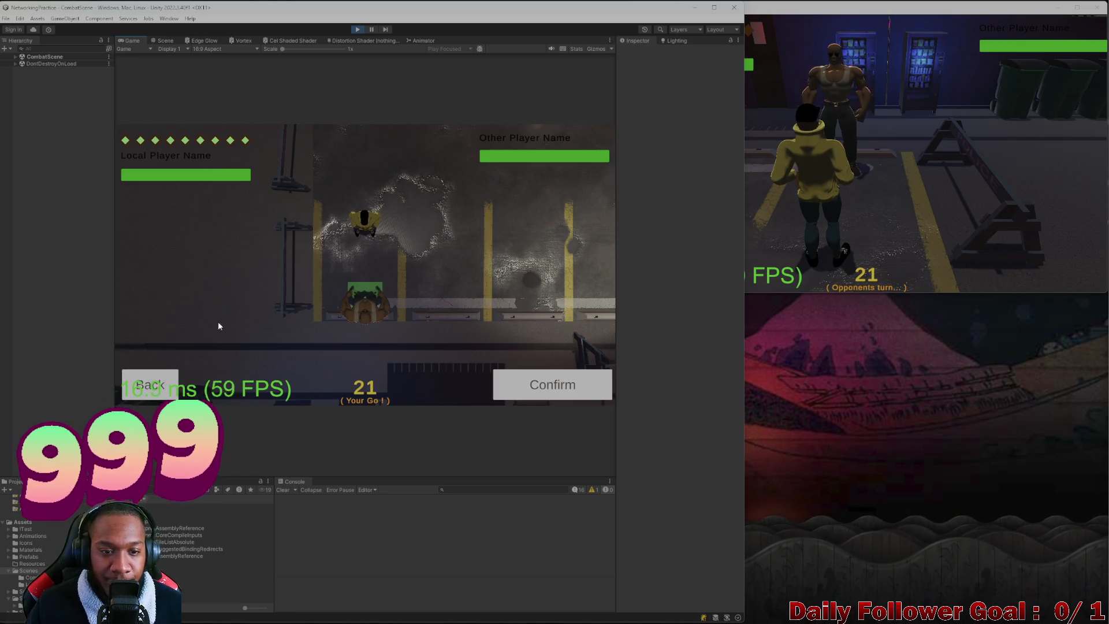
pyautogui.click(559, 395)
pyautogui.click(220, 391)
# - Move the hooded fighter up beside the brawler and end its turn
pyautogui.click(948, 191)
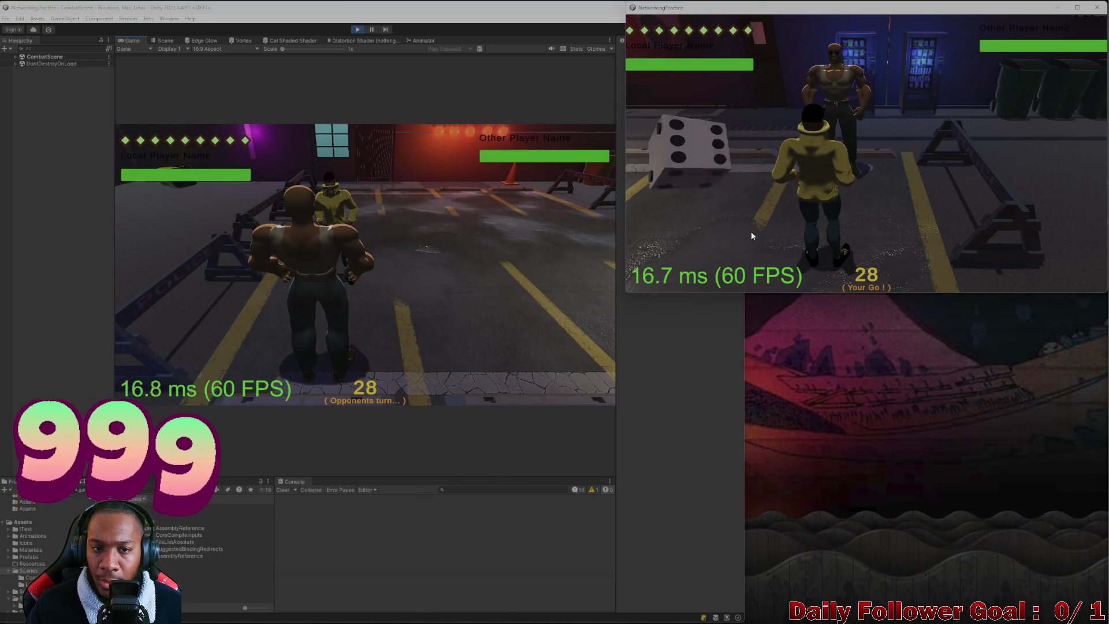
pyautogui.click(865, 191)
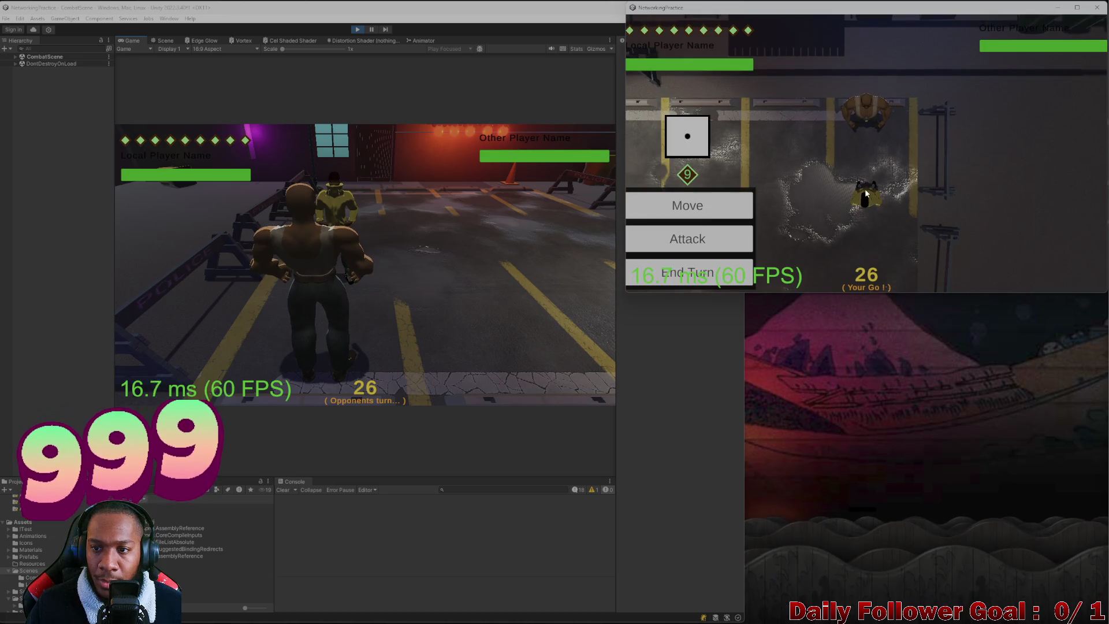
pyautogui.click(1020, 265)
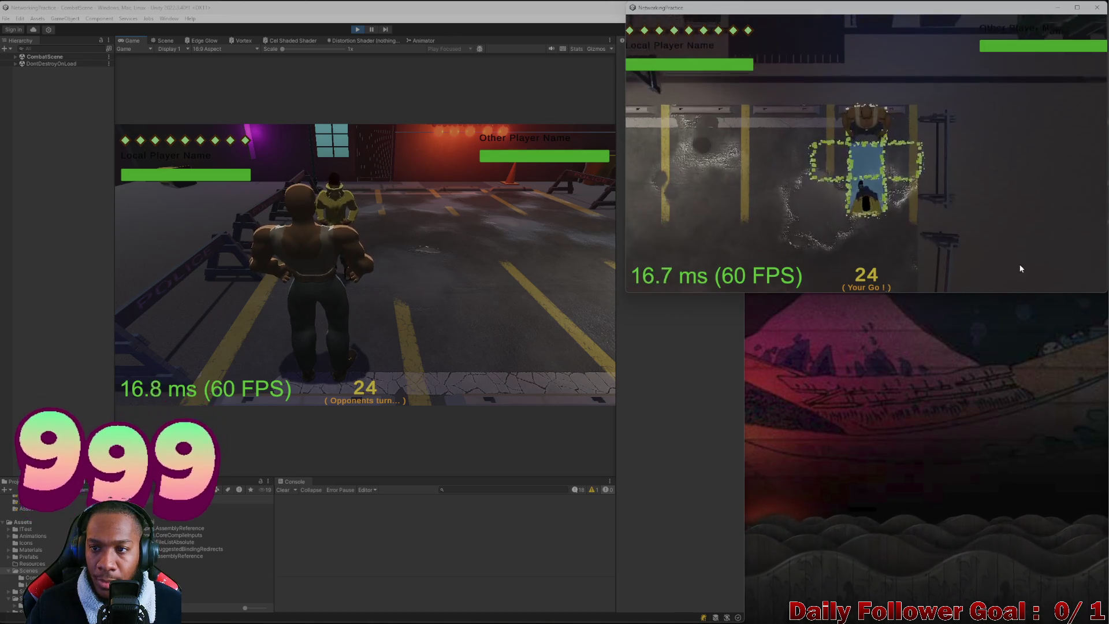
pyautogui.click(696, 268)
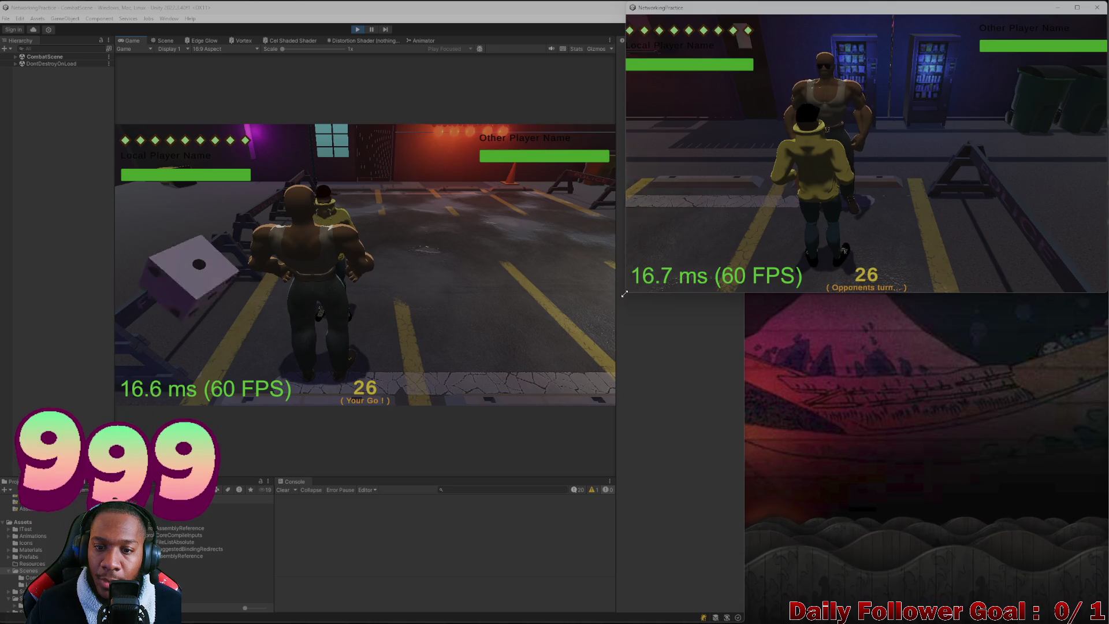
pyautogui.moveTo(626, 294)
pyautogui.mouseDown()
pyautogui.moveTo(0, 623)
pyautogui.moveTo(225, 615)
pyautogui.moveTo(19, 617)
pyautogui.mouseUp()
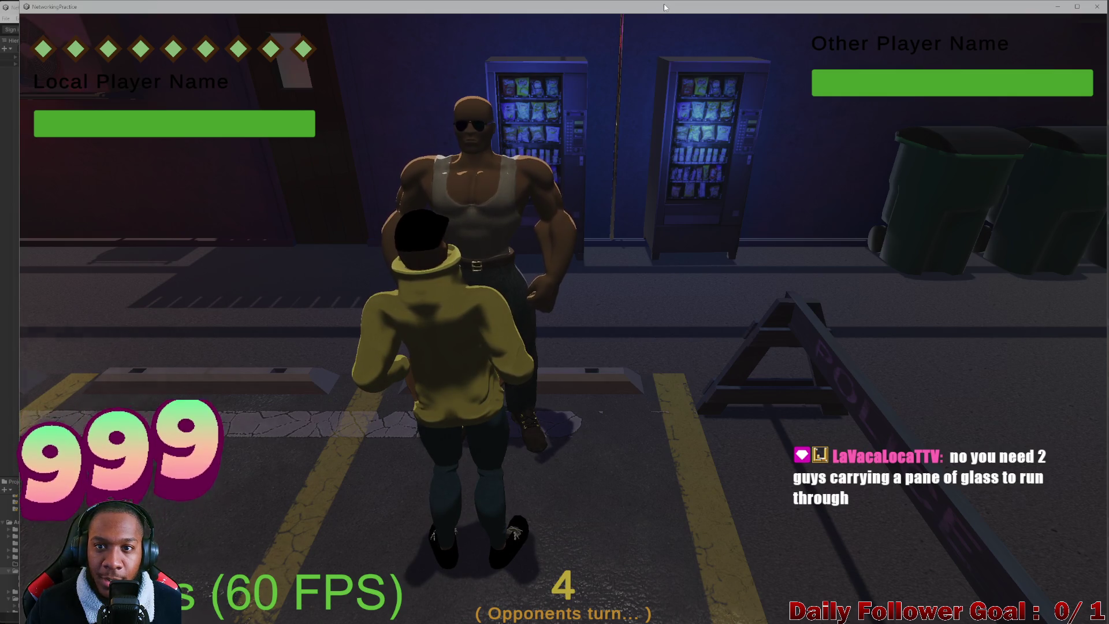
pyautogui.moveTo(663, 20)
pyautogui.mouseDown()
pyautogui.moveTo(609, 35)
pyautogui.moveTo(675, 73)
pyautogui.moveTo(844, 68)
pyautogui.moveTo(912, 31)
pyautogui.mouseUp()
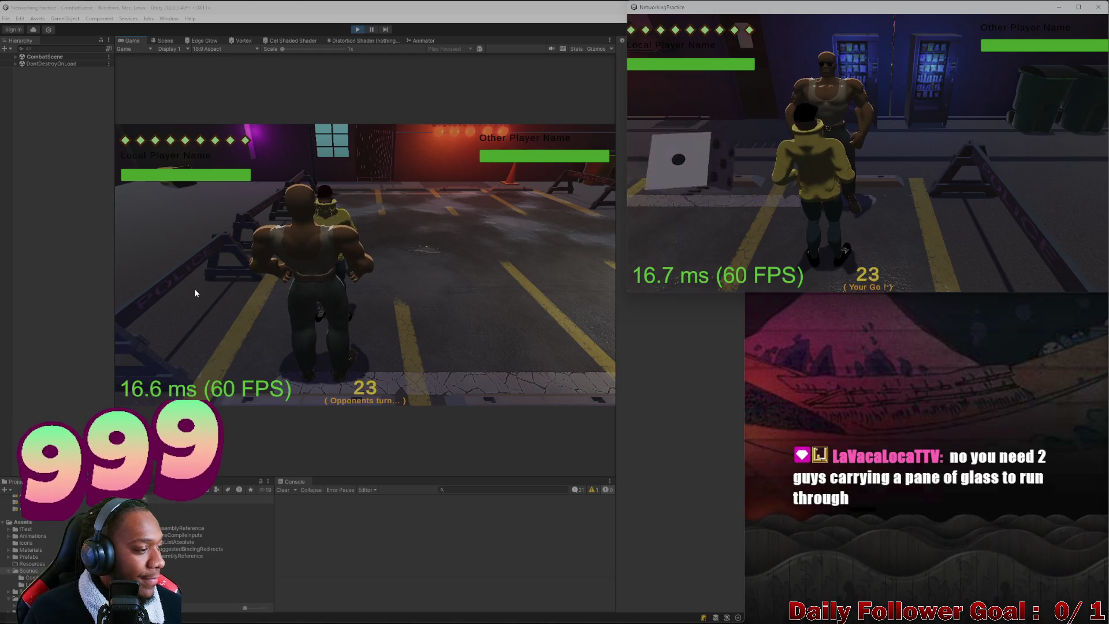
# - Move the hooded fighter in the second client and end that turn
pyautogui.click(414, 275)
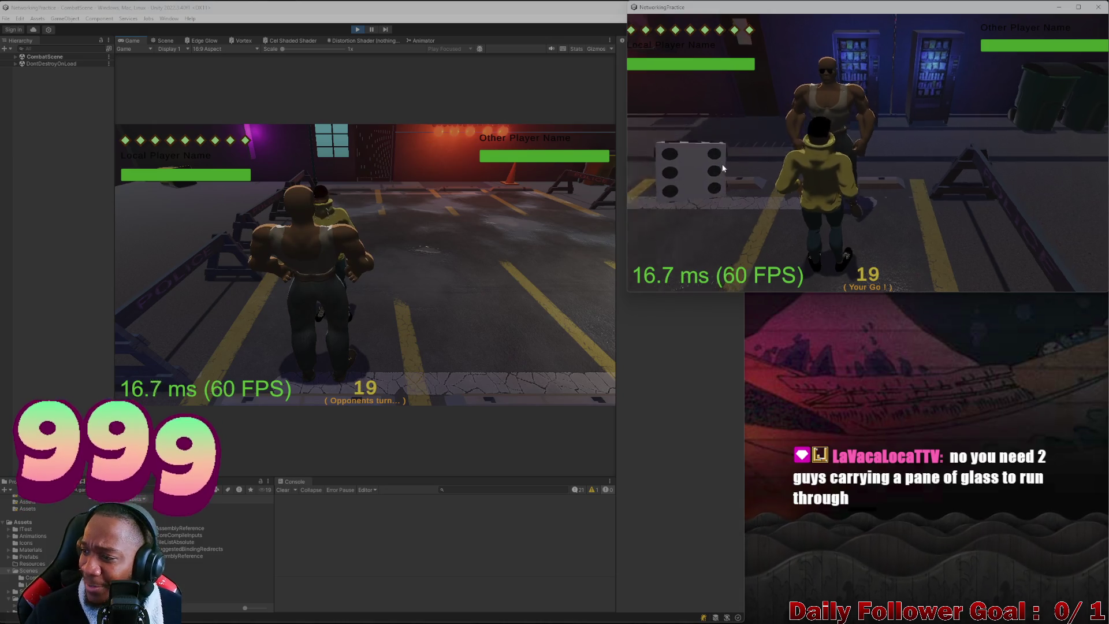
pyautogui.click(687, 203)
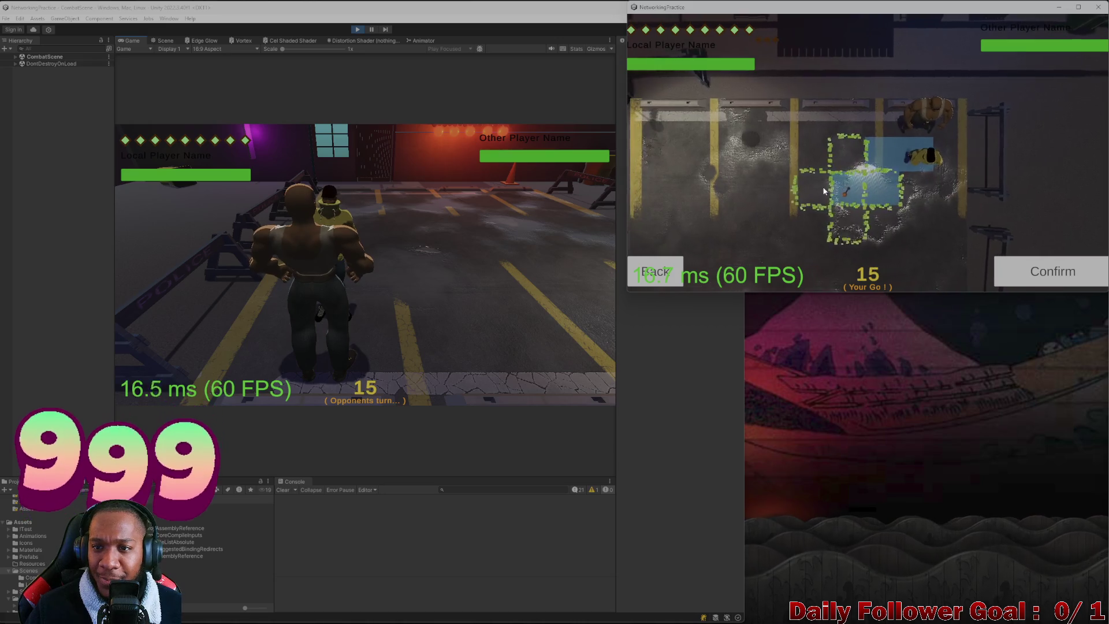
pyautogui.click(1048, 274)
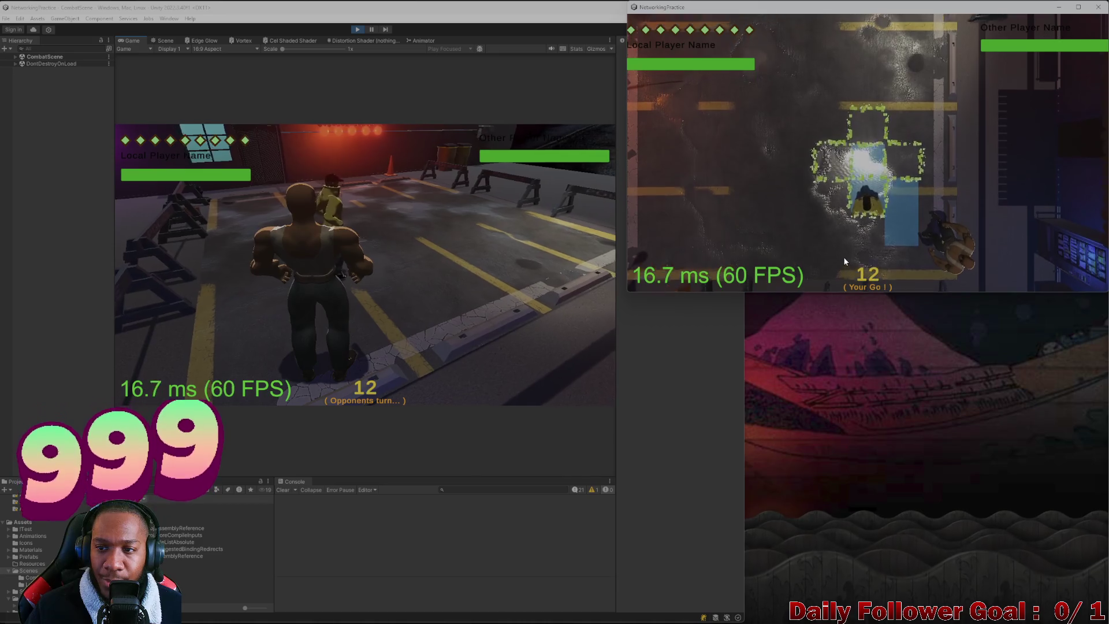
pyautogui.click(843, 261)
pyautogui.click(679, 279)
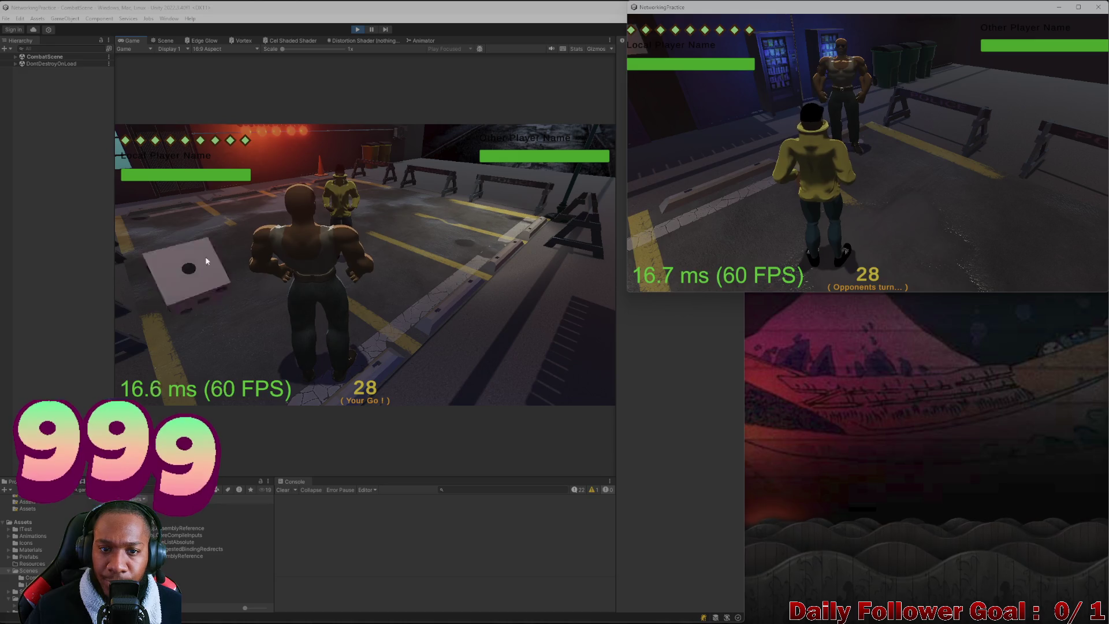
# - Plot the brawler's path across the alley in the editor, confirm the move, end turn
pyautogui.click(206, 261)
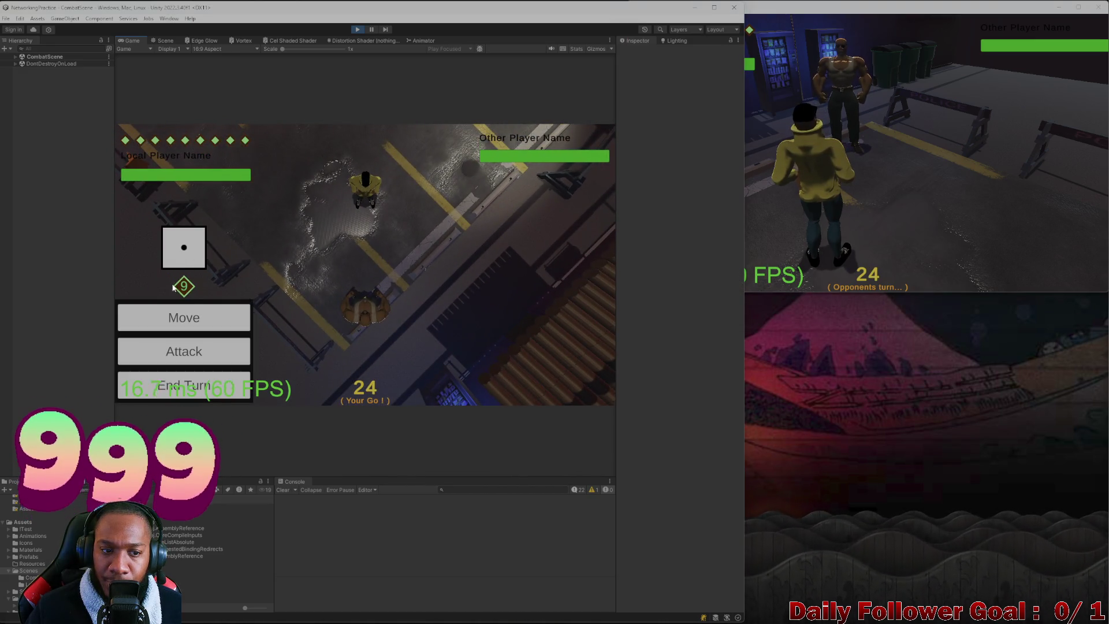
pyautogui.click(200, 317)
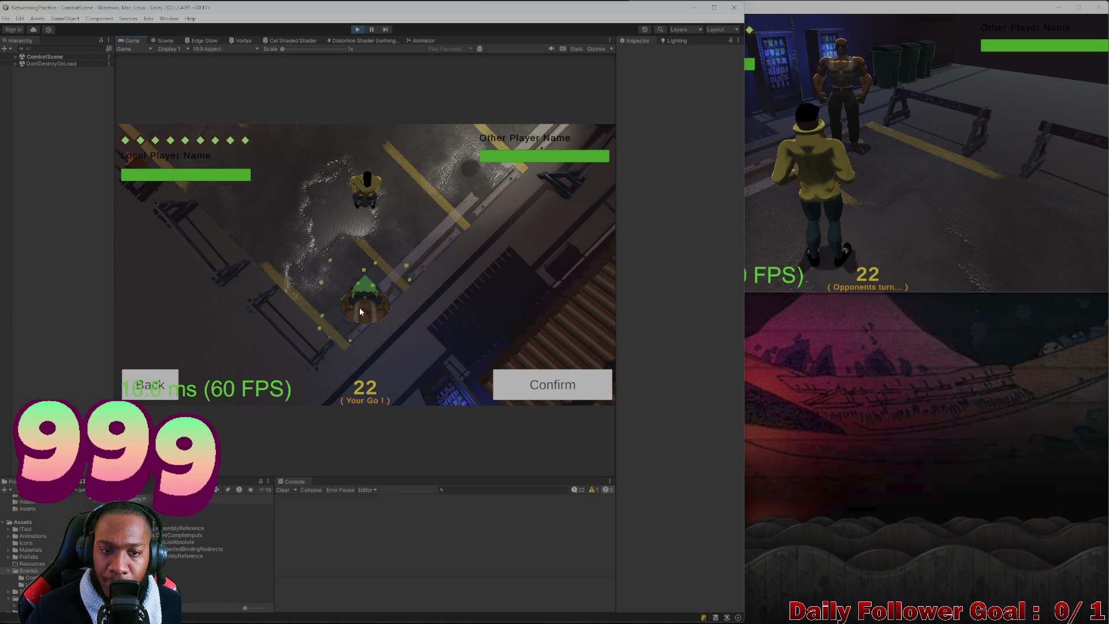
pyautogui.moveTo(360, 312)
pyautogui.mouseDown()
pyautogui.moveTo(352, 277)
pyautogui.moveTo(370, 225)
pyautogui.mouseUp()
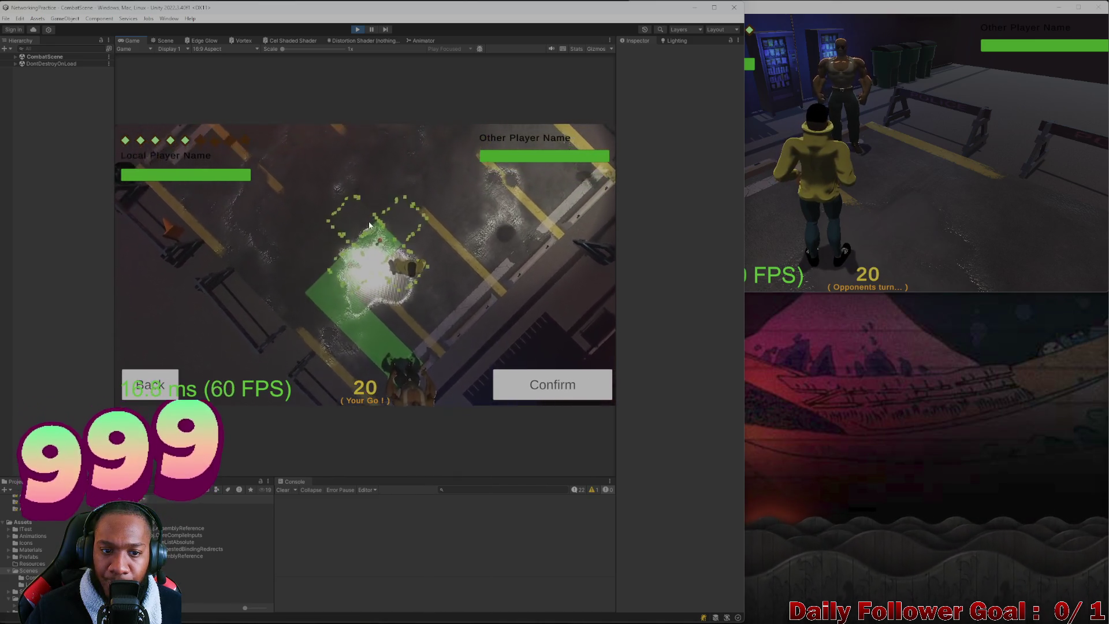
pyautogui.click(551, 386)
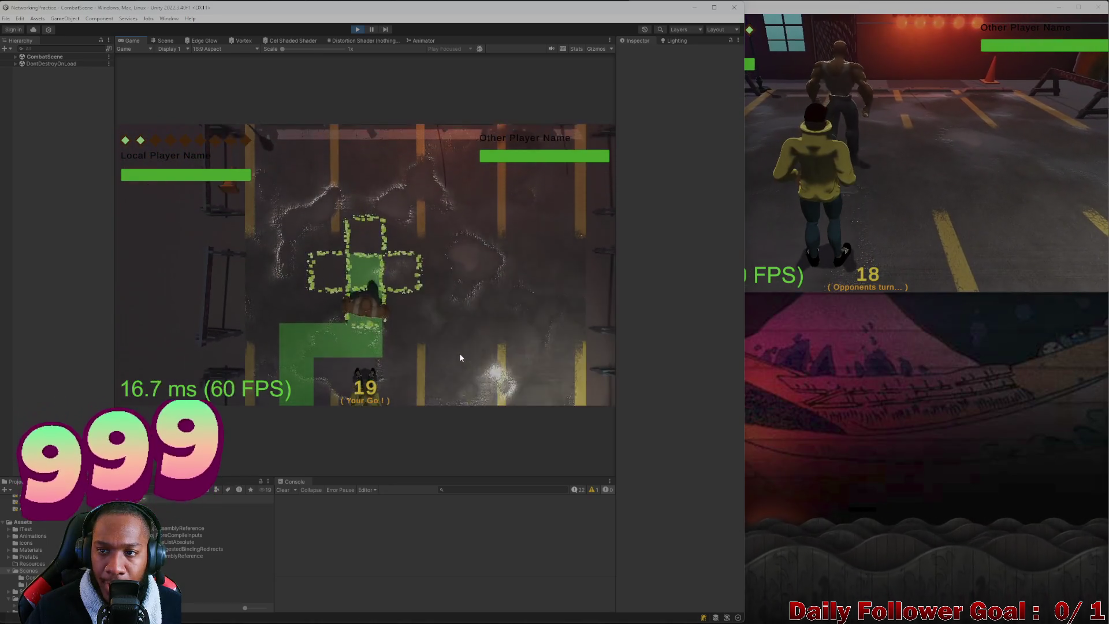
pyautogui.click(210, 374)
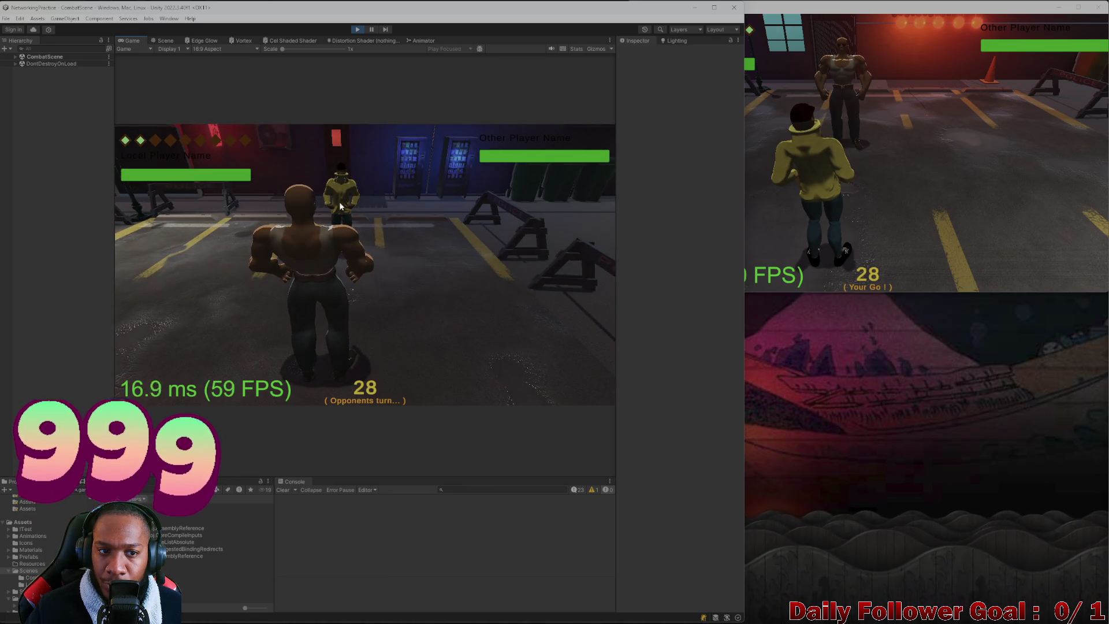
# - Take a move with the hooded fighter in the second client and end its turn
pyautogui.click(755, 197)
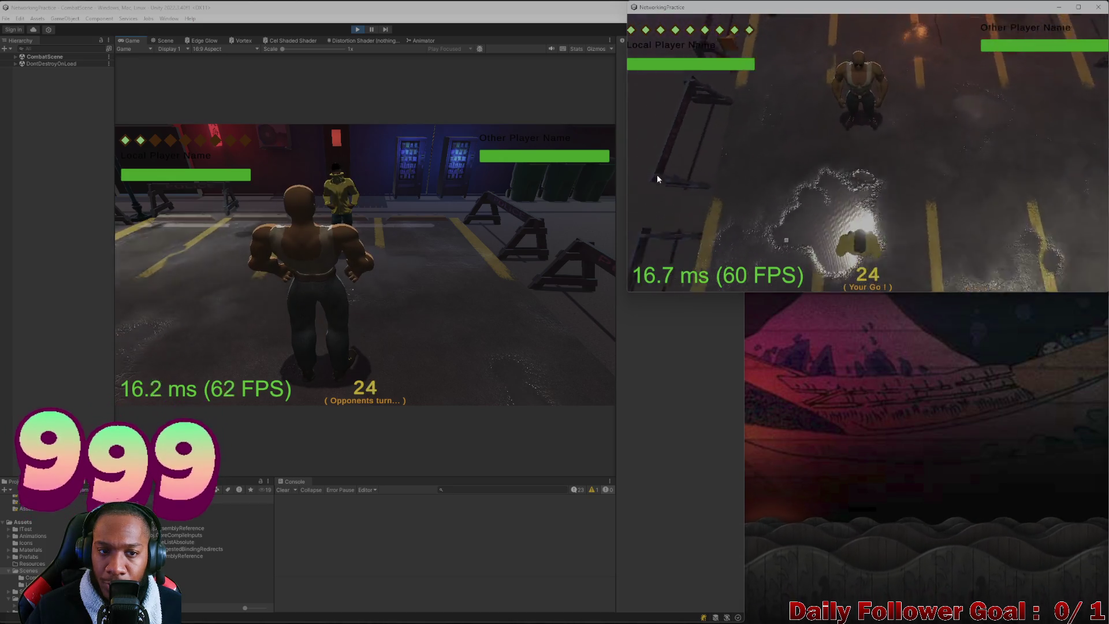
pyautogui.click(807, 215)
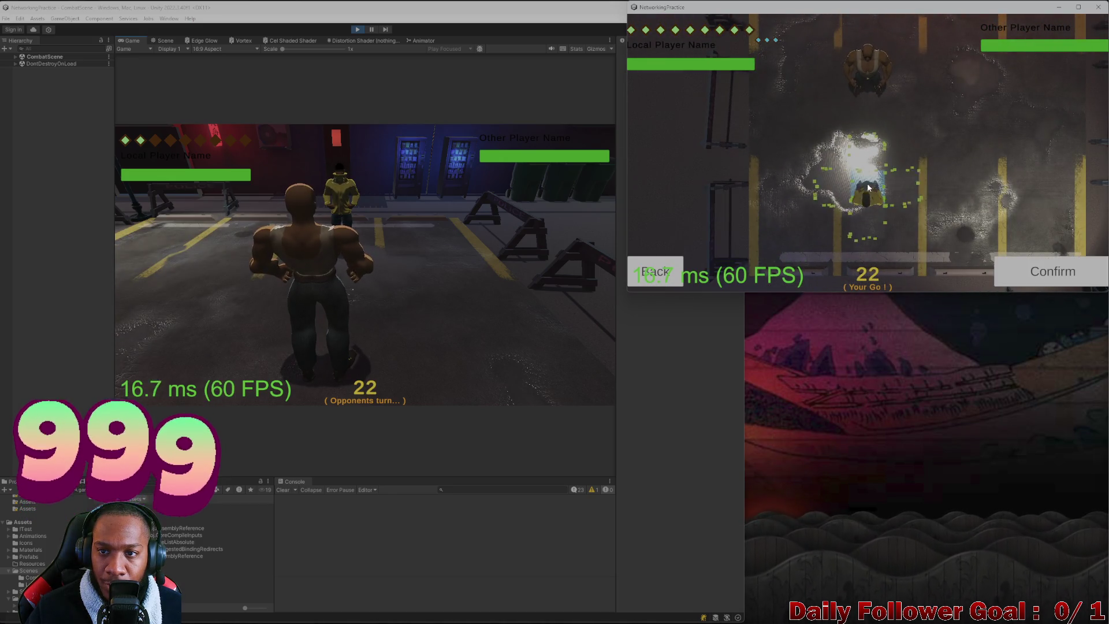
pyautogui.click(1011, 264)
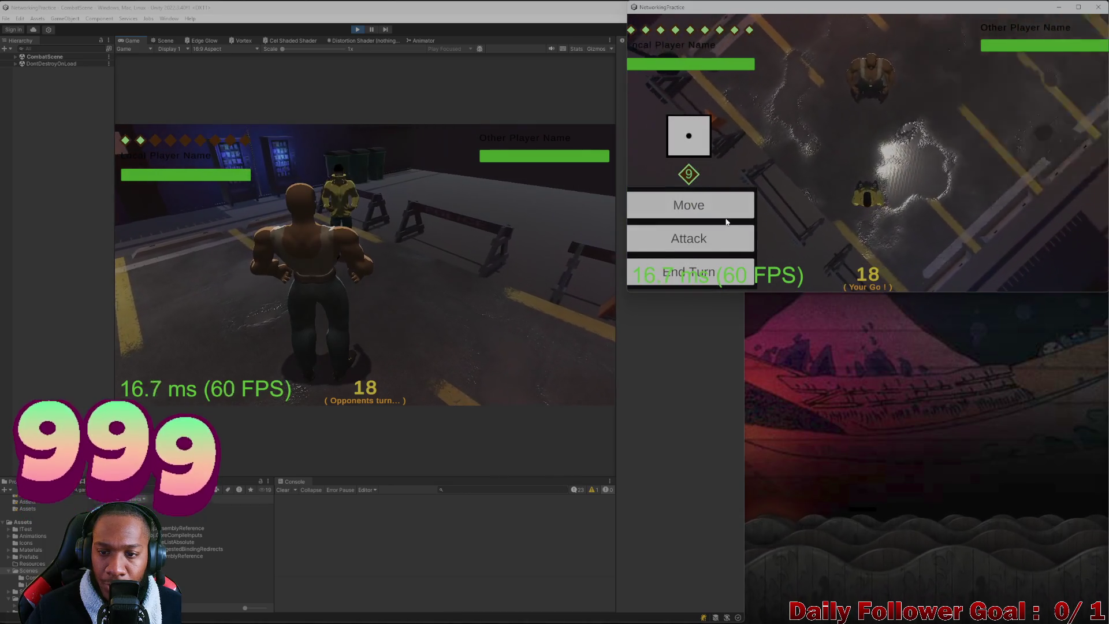
pyautogui.click(671, 275)
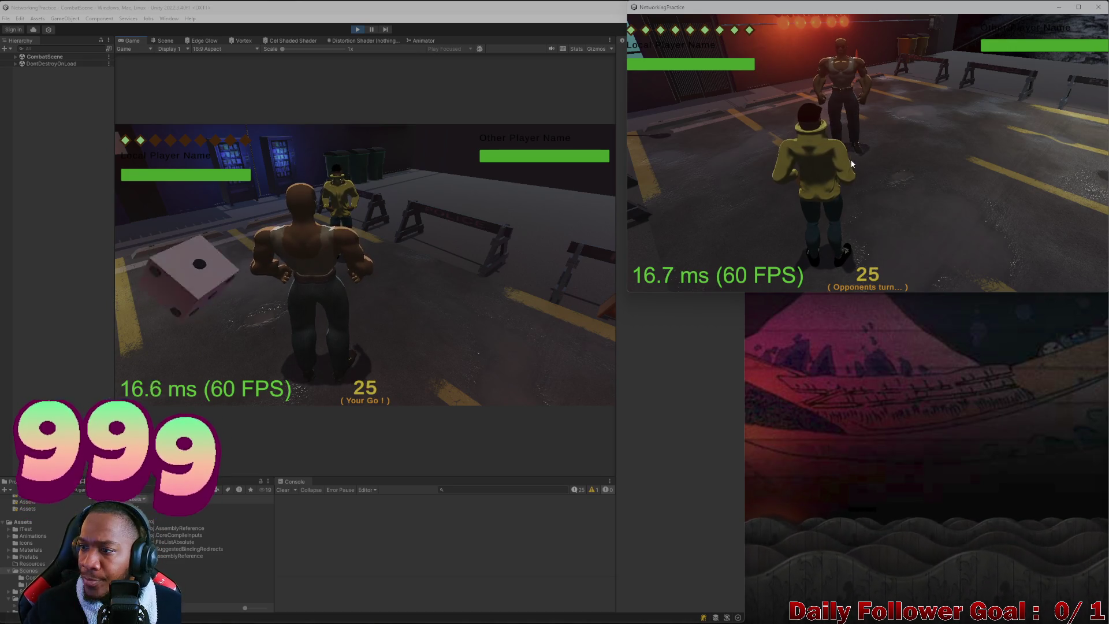
# - Roll and move the brawler along the green path in the editor, then end turn
pyautogui.click(190, 317)
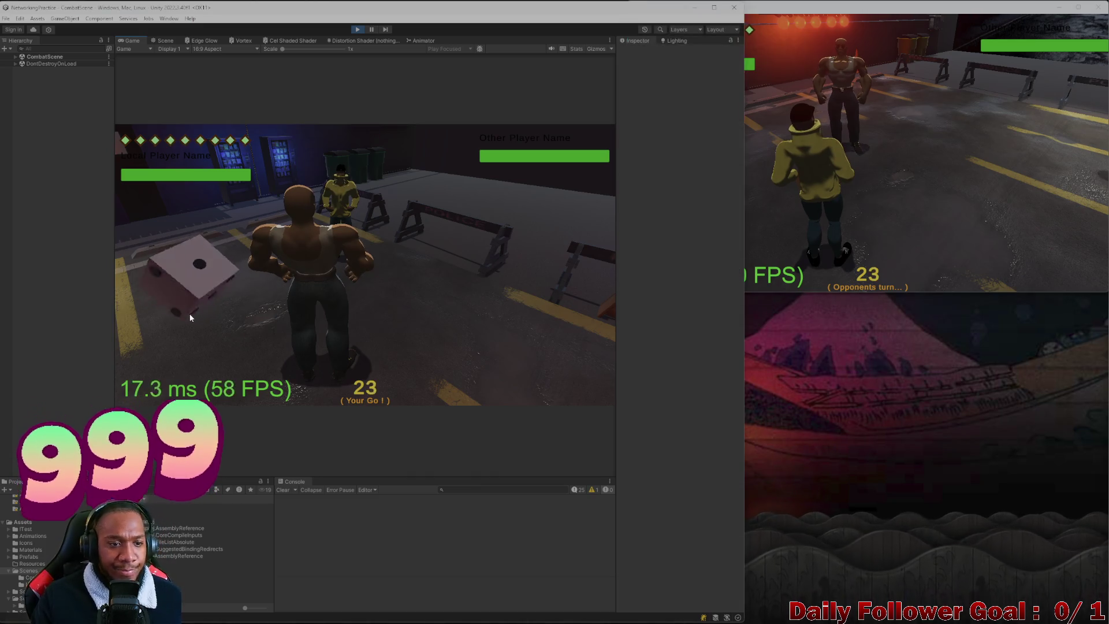
pyautogui.click(294, 276)
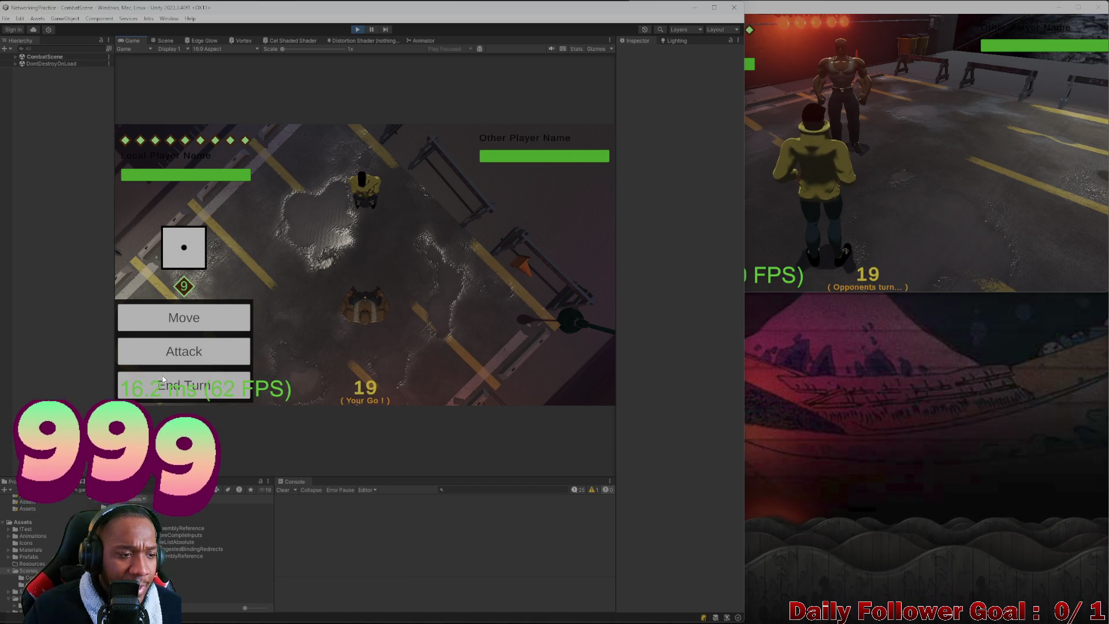
pyautogui.click(248, 317)
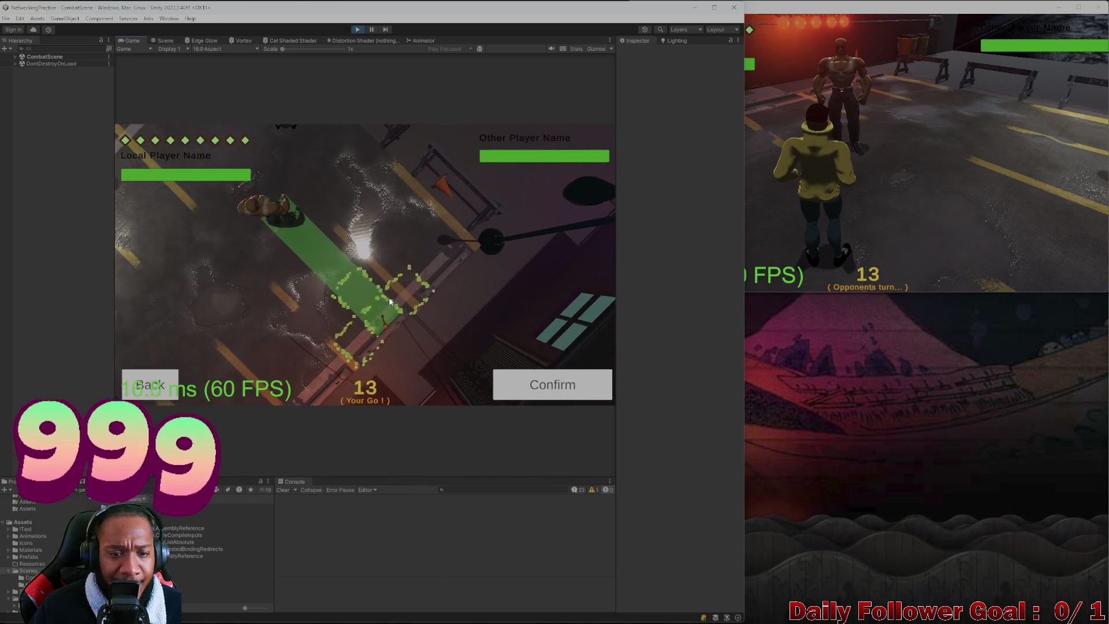
pyautogui.click(531, 388)
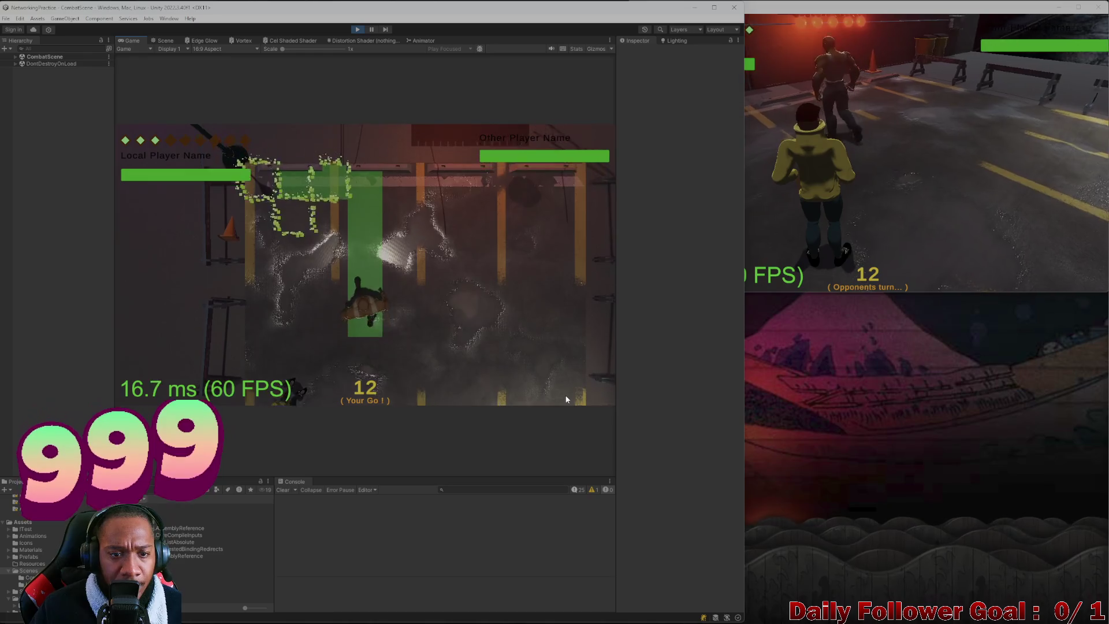
pyautogui.click(974, 163)
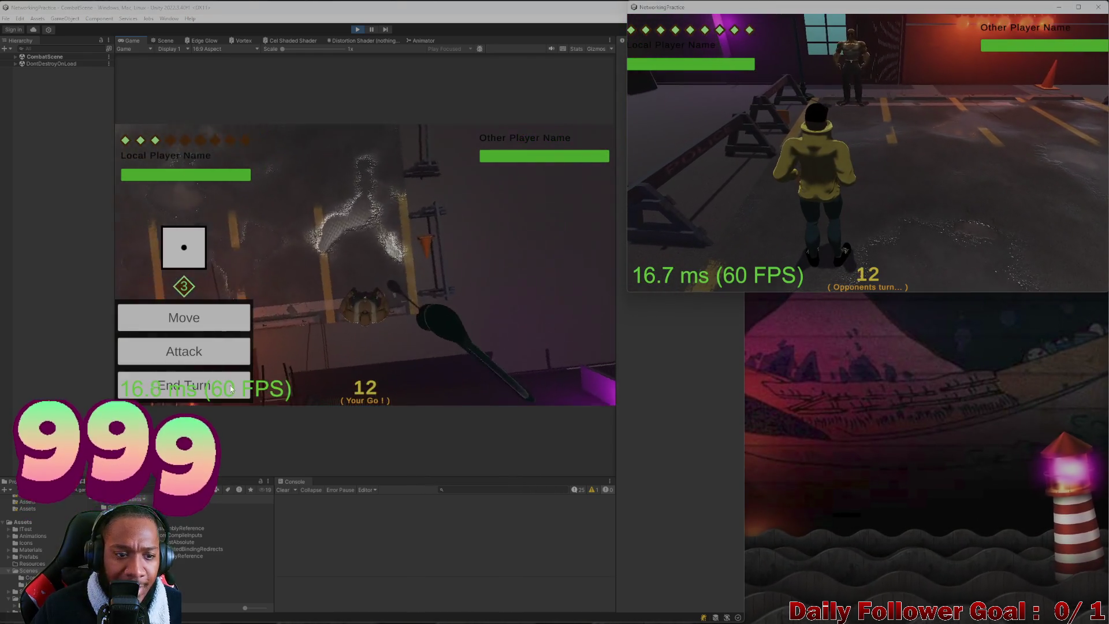
pyautogui.click(203, 386)
# - Move the hooded fighter twice up the alley, end its turn, then stop the play test
pyautogui.click(991, 183)
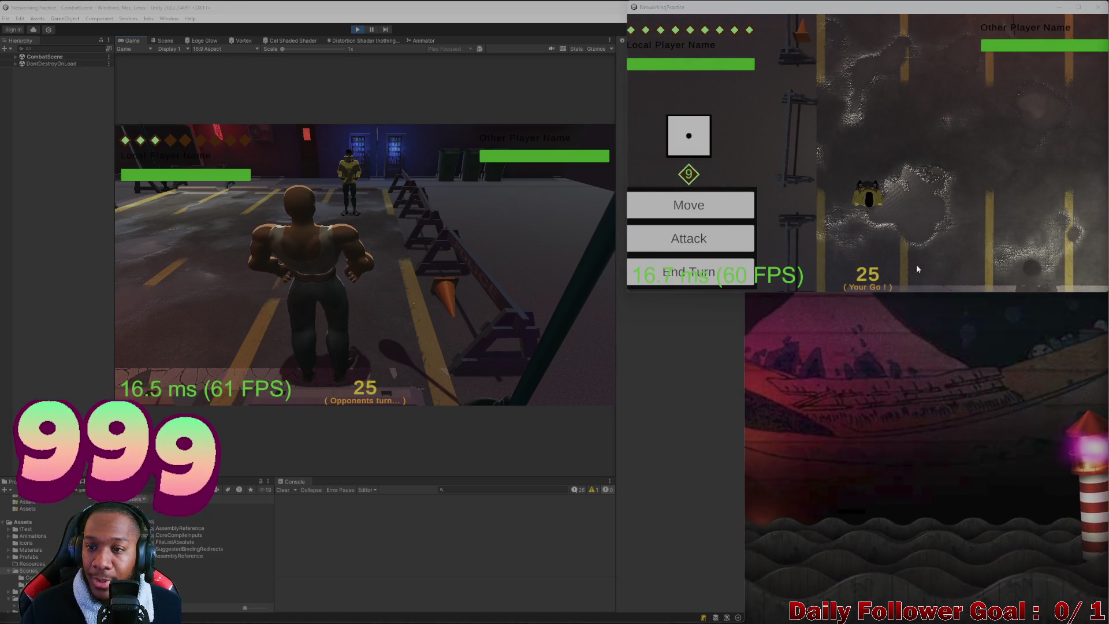
pyautogui.click(693, 203)
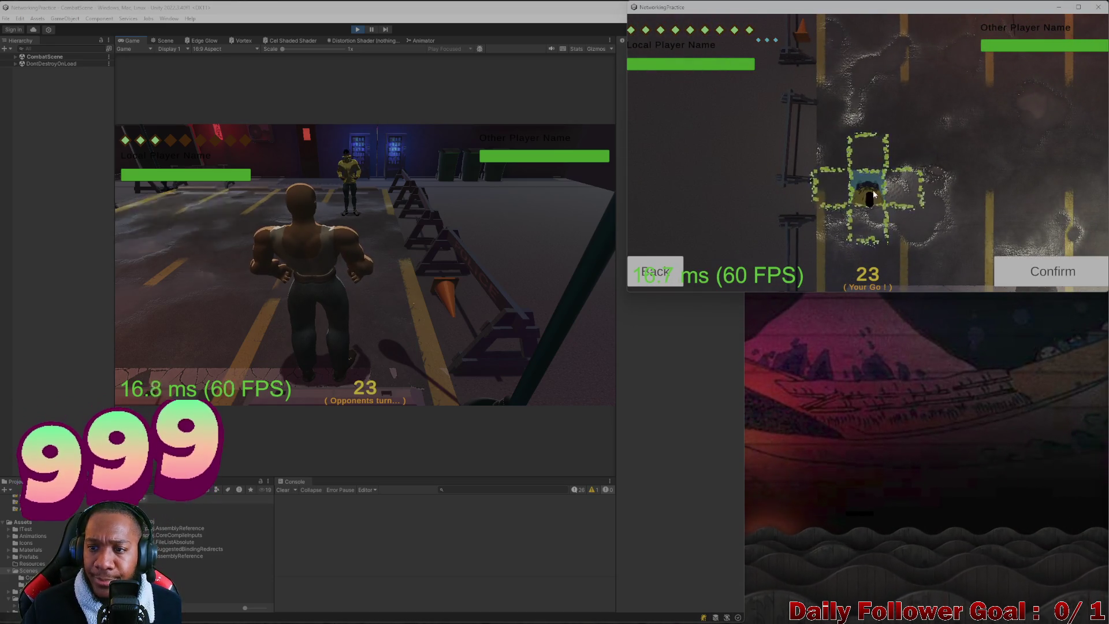
pyautogui.click(889, 153)
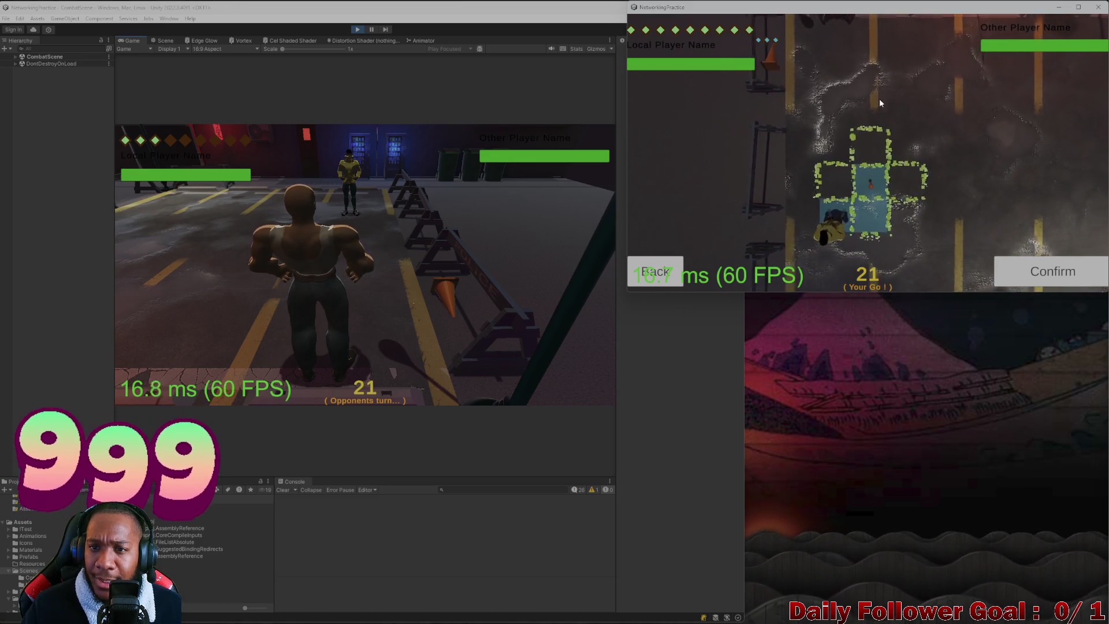
pyautogui.click(1058, 271)
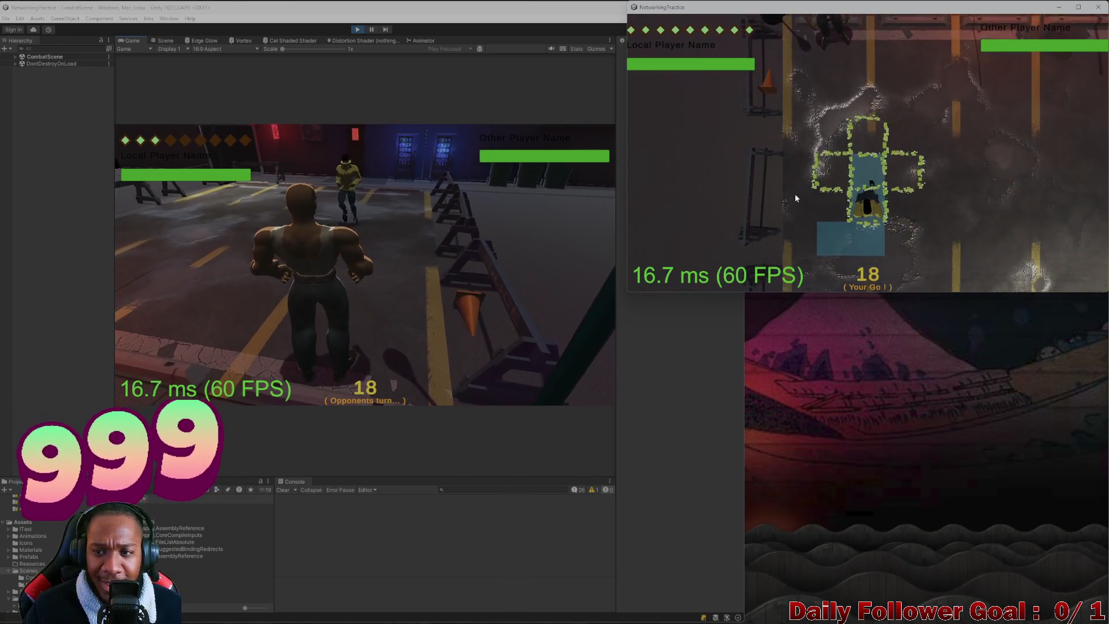
pyautogui.click(752, 215)
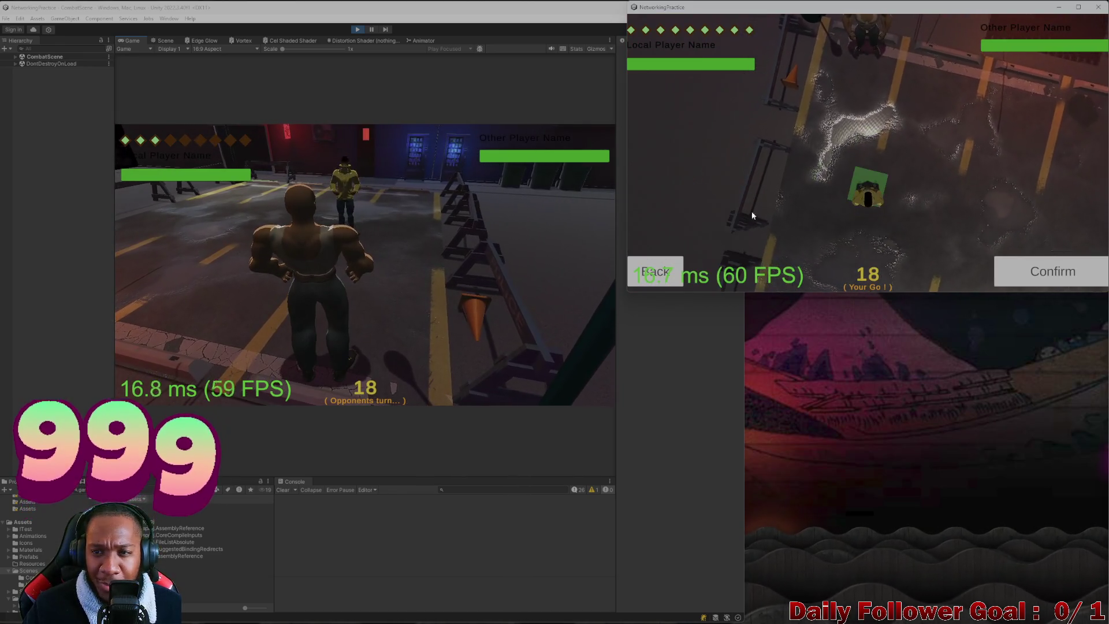
pyautogui.click(909, 194)
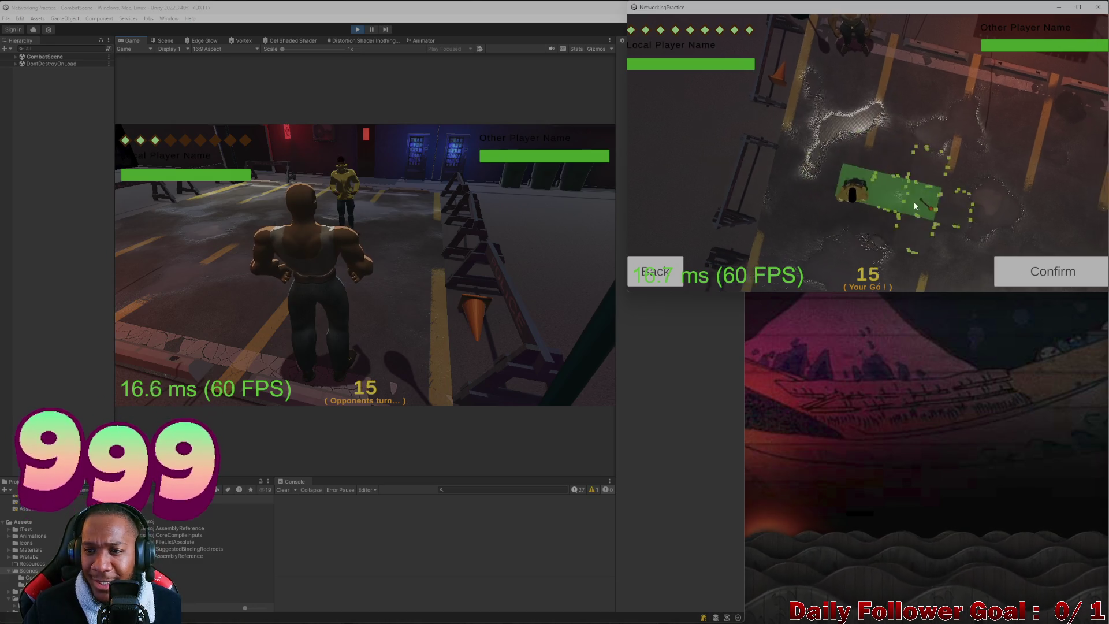
pyautogui.click(859, 196)
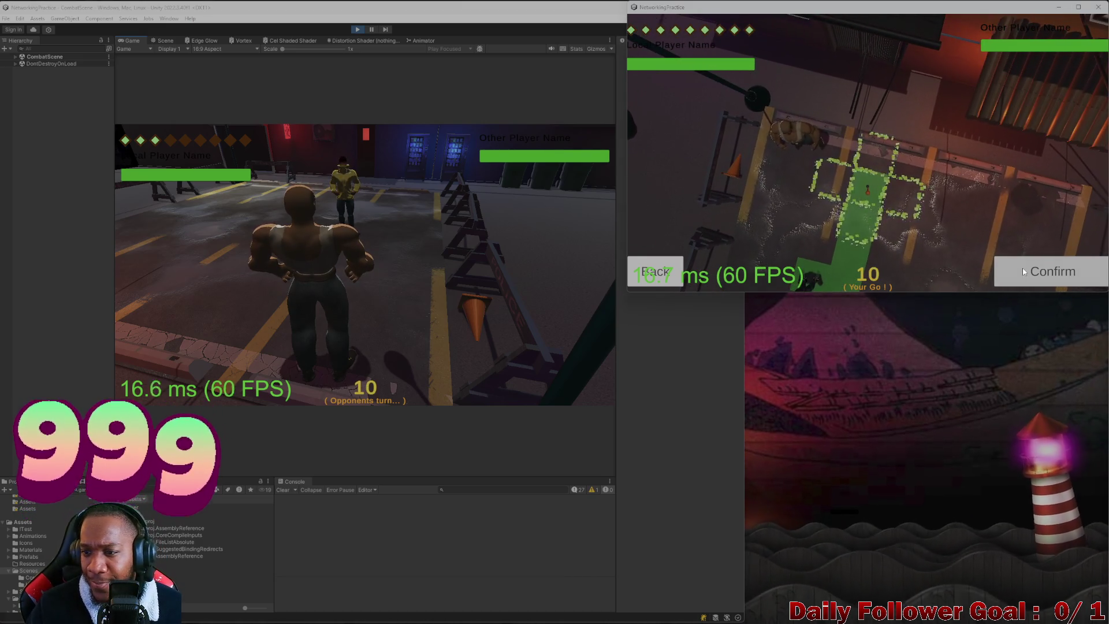
pyautogui.click(1023, 272)
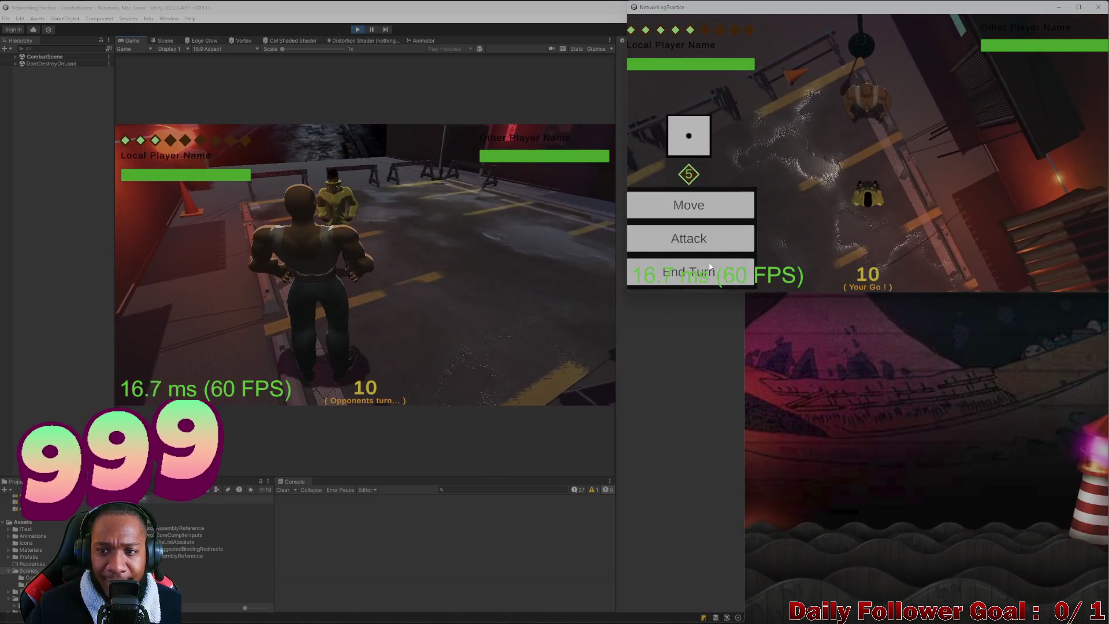
pyautogui.click(709, 275)
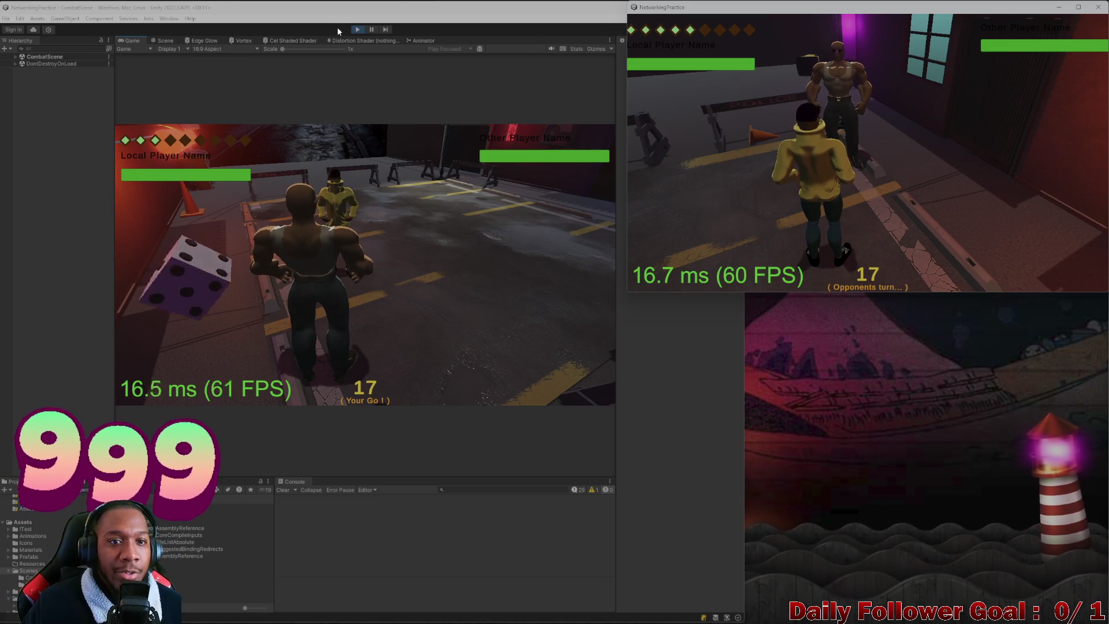
pyautogui.click(358, 29)
pyautogui.moveTo(713, 5); pyautogui.dragTo(830, 5)
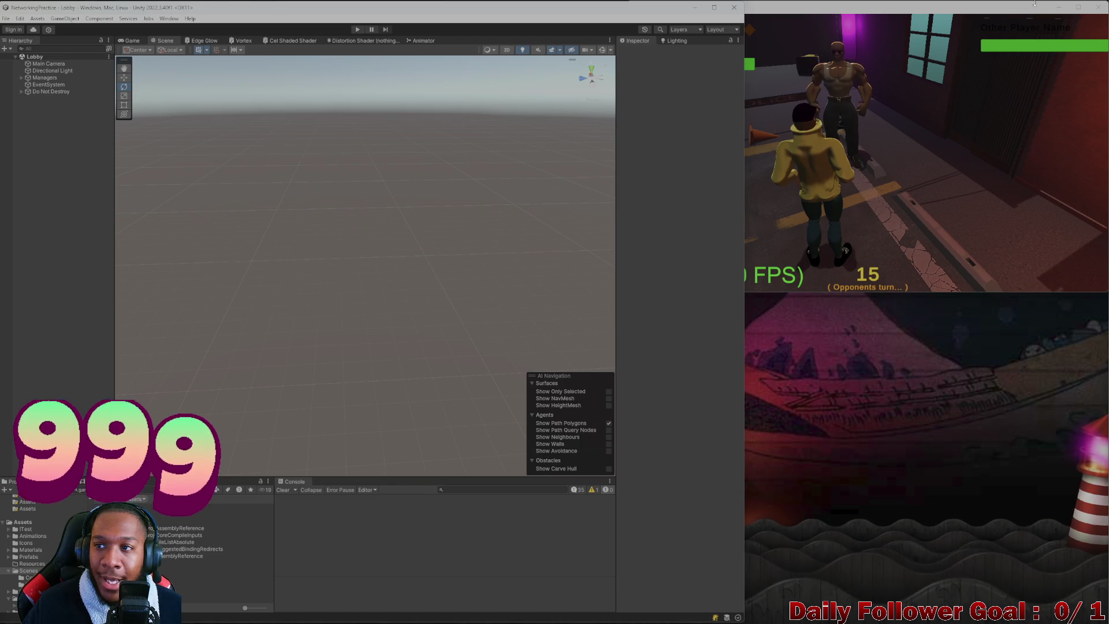
# - Close the standalone build and bring up ToDo.cs in Visual Studio at the drag-mover snapping note
pyautogui.click(1096, 7)
pyautogui.moveTo(705, 622)
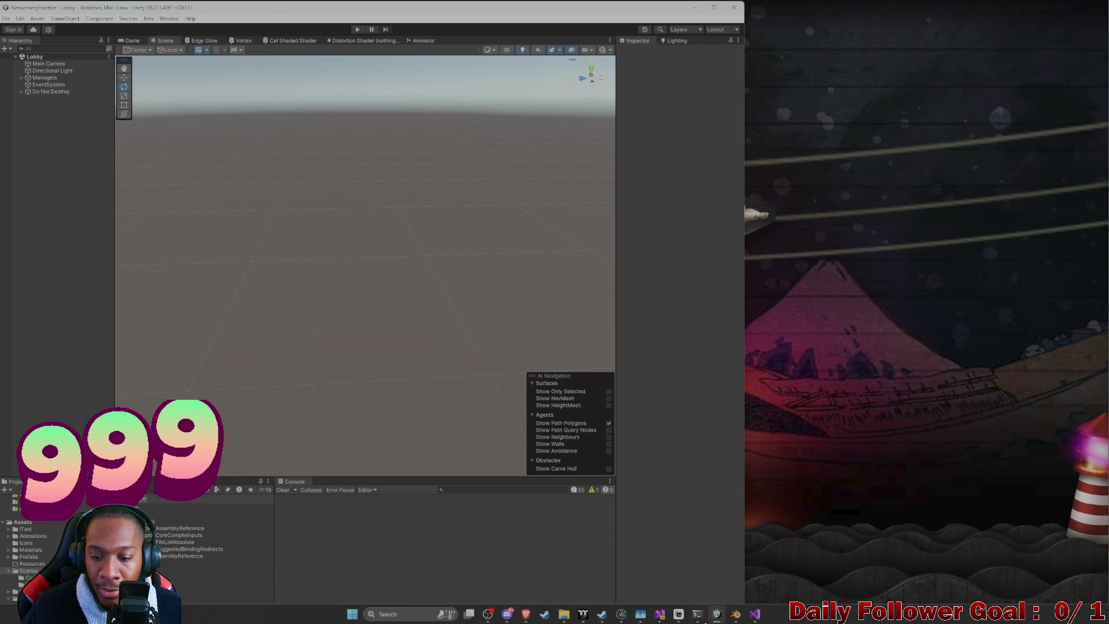
pyautogui.click(760, 614)
pyautogui.click(755, 614)
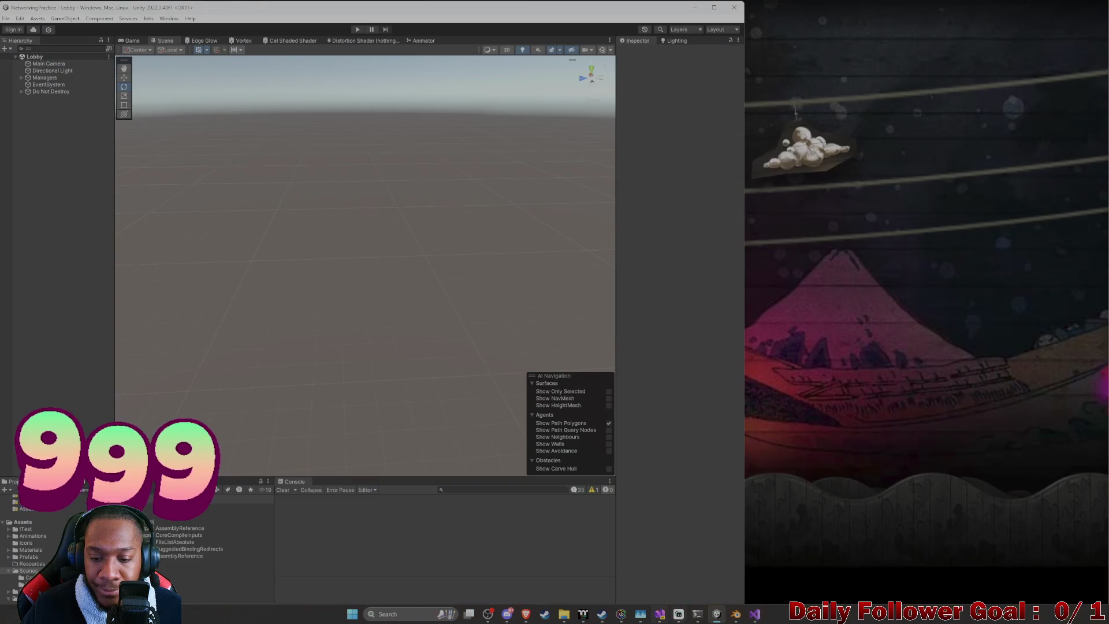
pyautogui.moveTo(125, 289)
pyautogui.mouseDown()
pyautogui.moveTo(577, 301)
pyautogui.moveTo(329, 292)
pyautogui.moveTo(485, 298)
pyautogui.mouseUp()
pyautogui.click(173, 313)
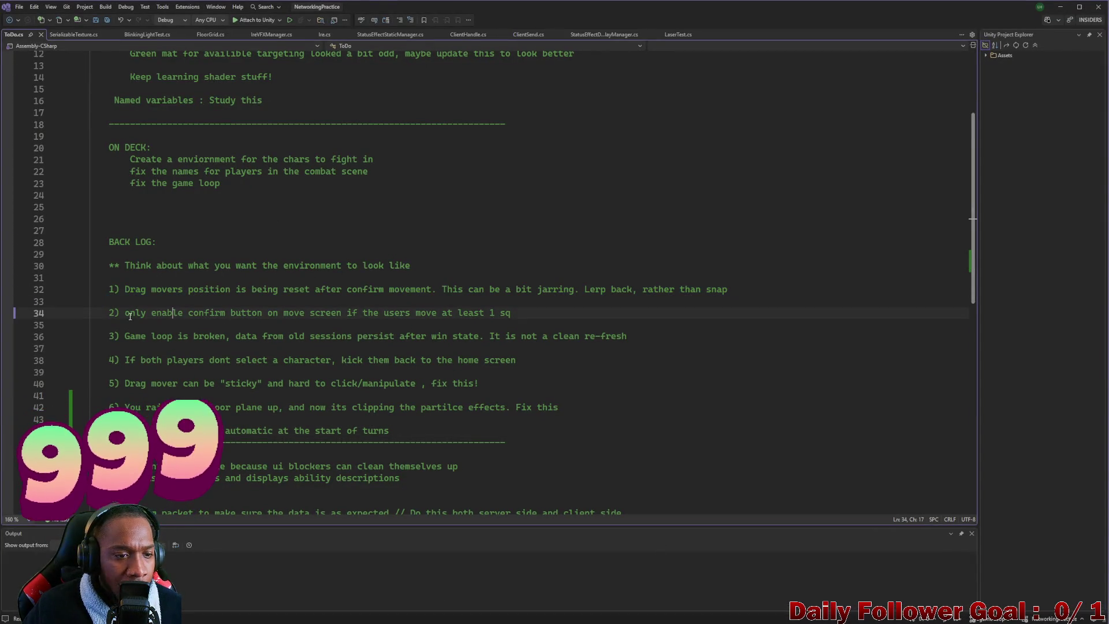
# - Review the backlog items, selecting the game loop and floor-clipping particle effects notes
pyautogui.moveTo(123, 314); pyautogui.dragTo(175, 322)
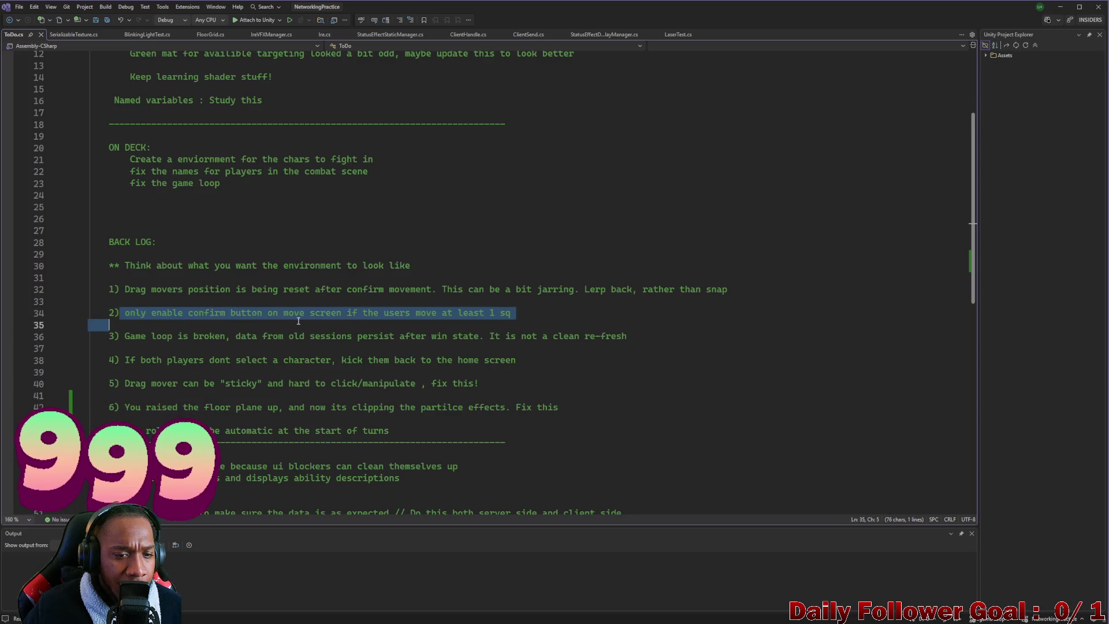
pyautogui.click(275, 339)
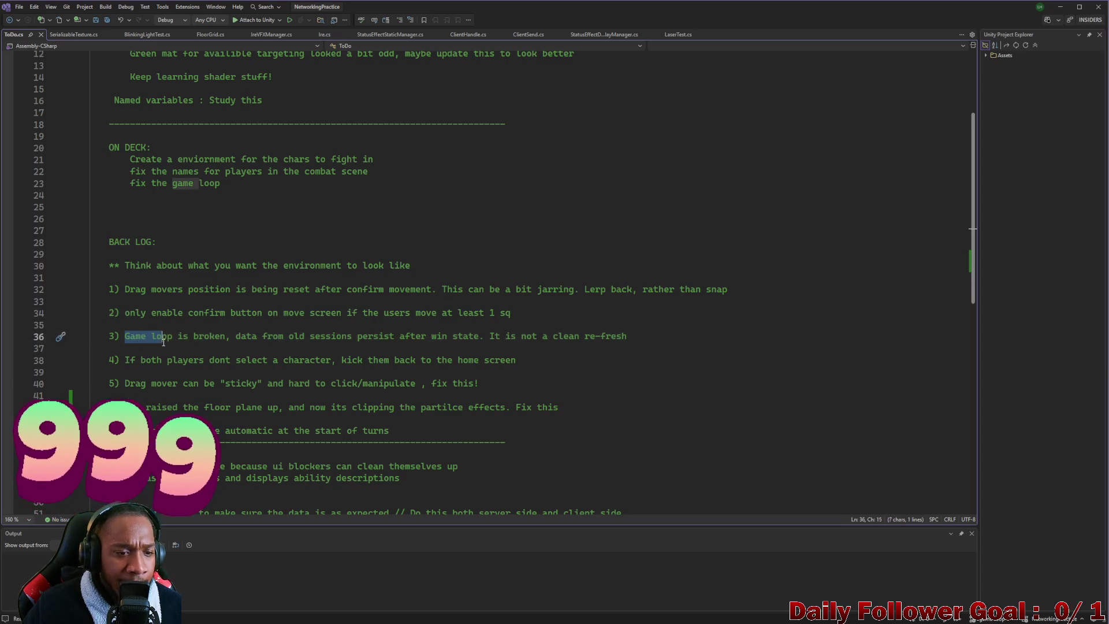
pyautogui.moveTo(164, 342); pyautogui.dragTo(207, 344)
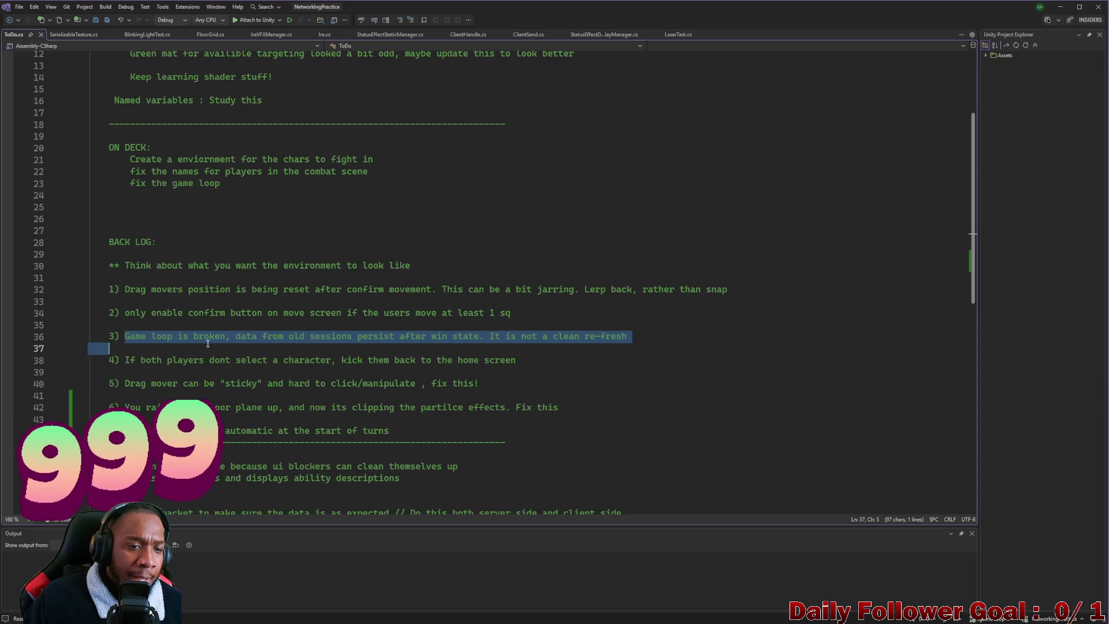
pyautogui.click(123, 360)
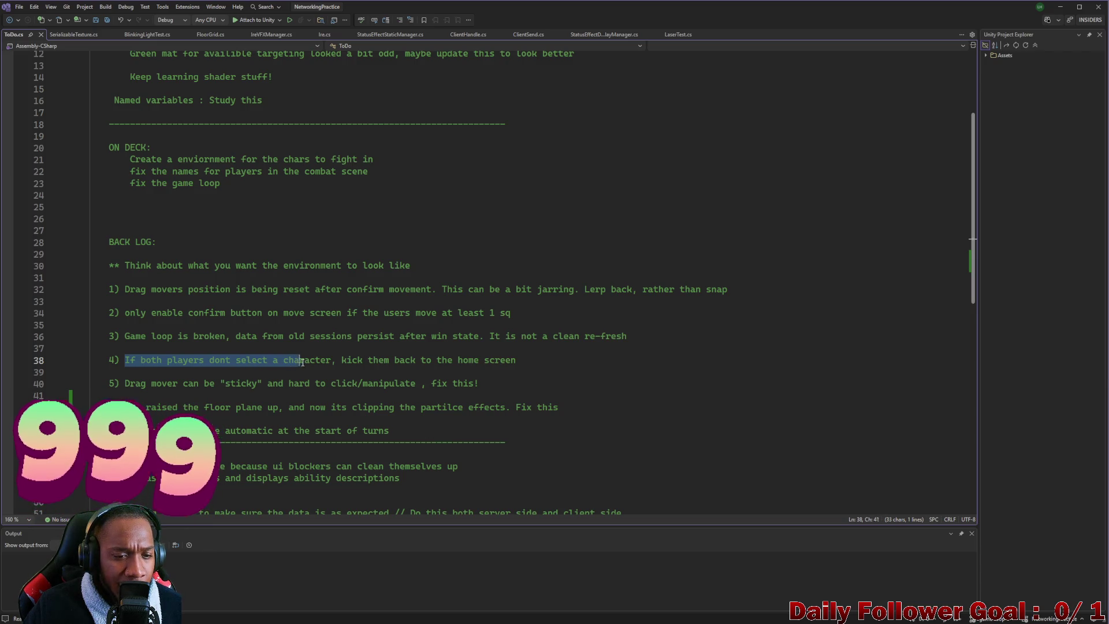
pyautogui.click(123, 396)
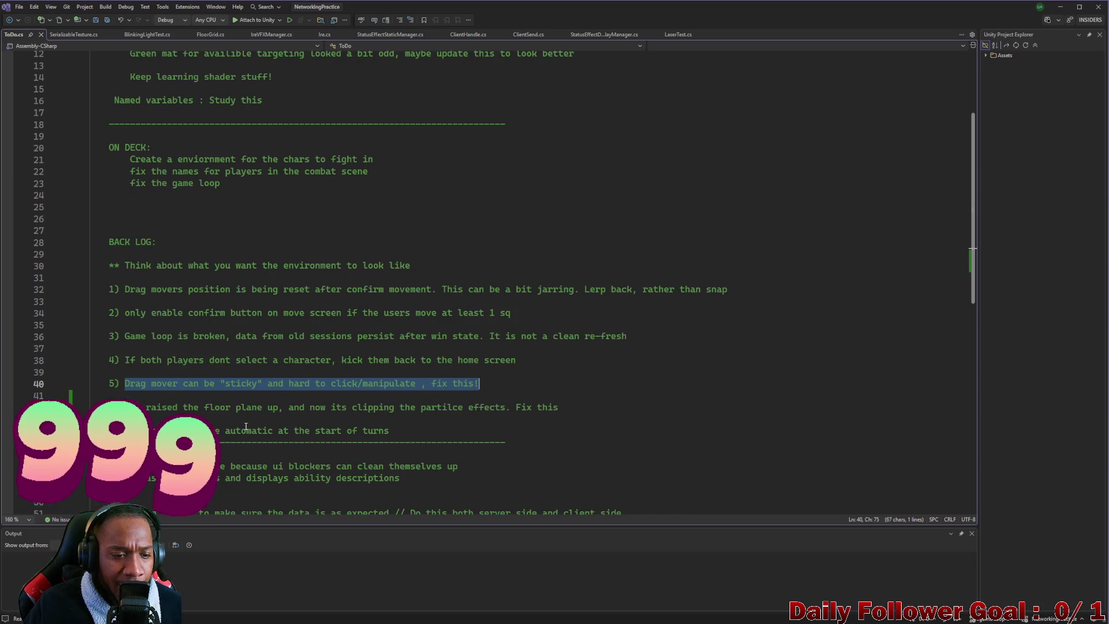
pyautogui.moveTo(224, 411); pyautogui.dragTo(538, 420)
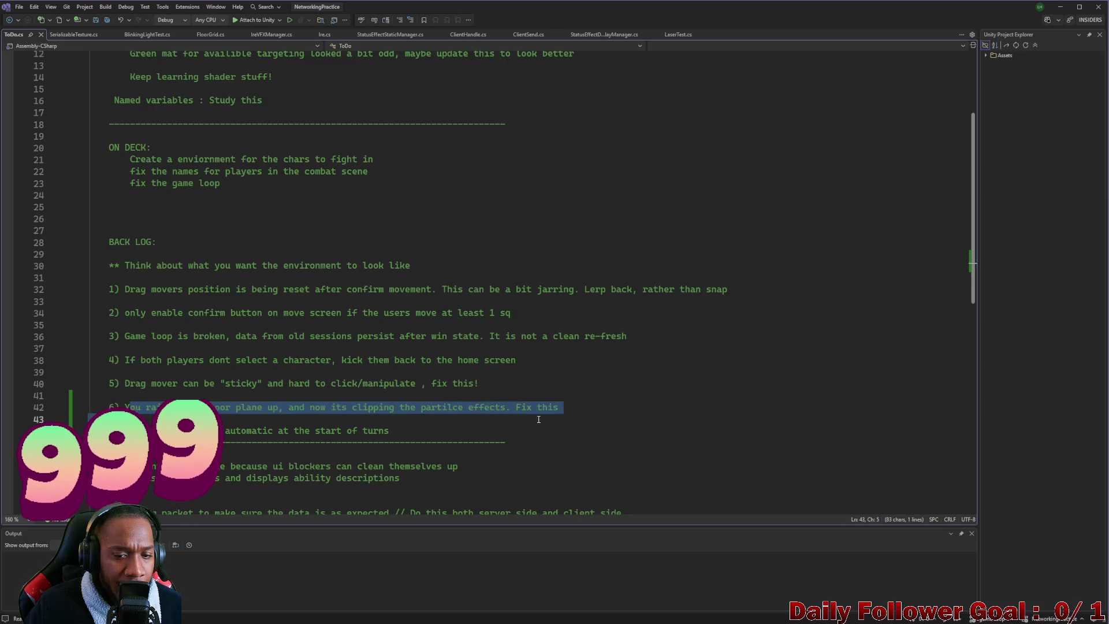
pyautogui.click(124, 430)
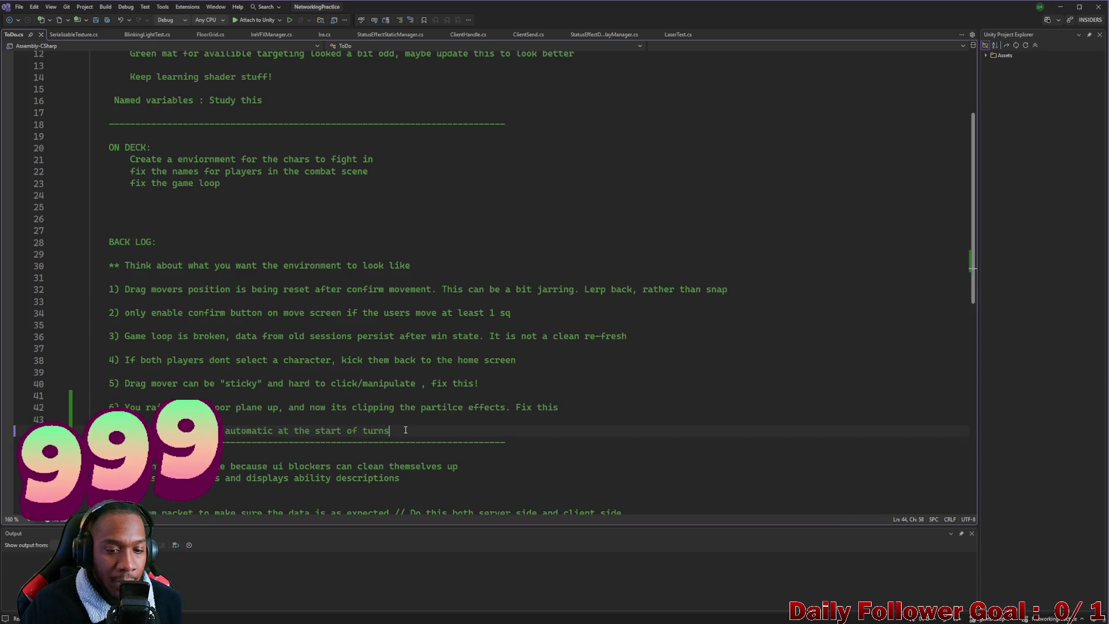
# - Add the off-by-one note below the last backlog item and save ToDo.cs
pyautogui.press('Return')
pyautogui.press('Return')
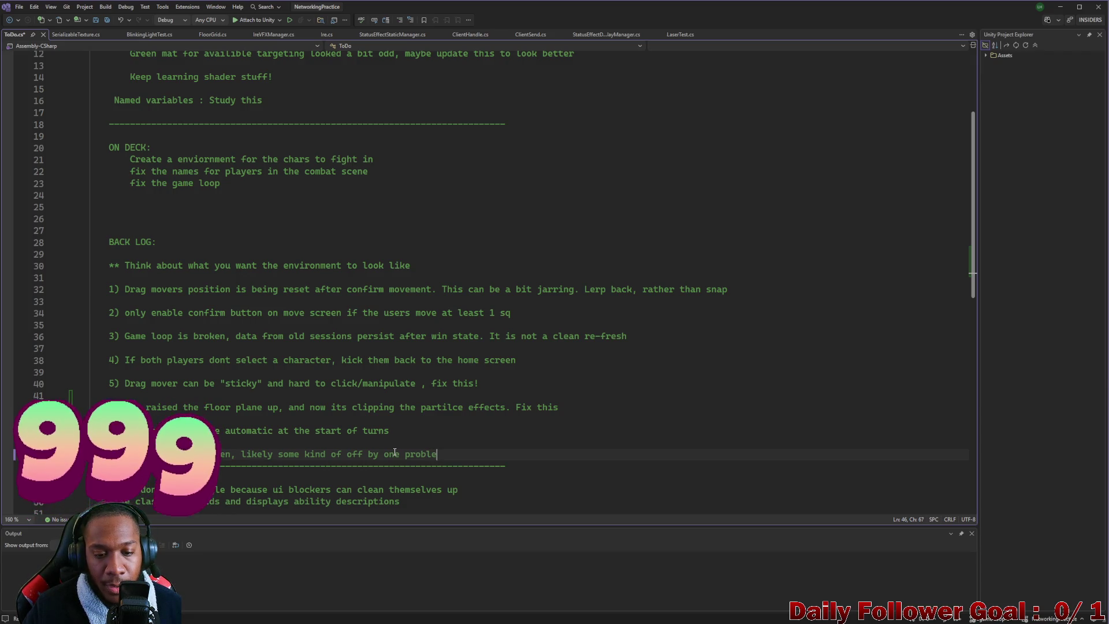
pyautogui.hotkey('ctrl', 's')
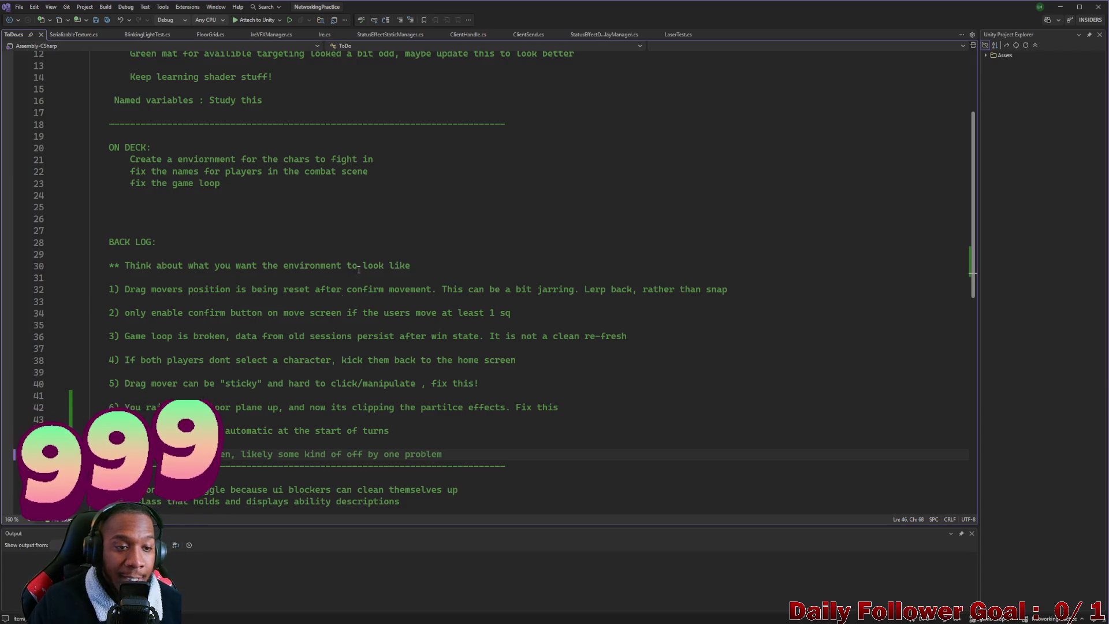
pyautogui.click(1060, 8)
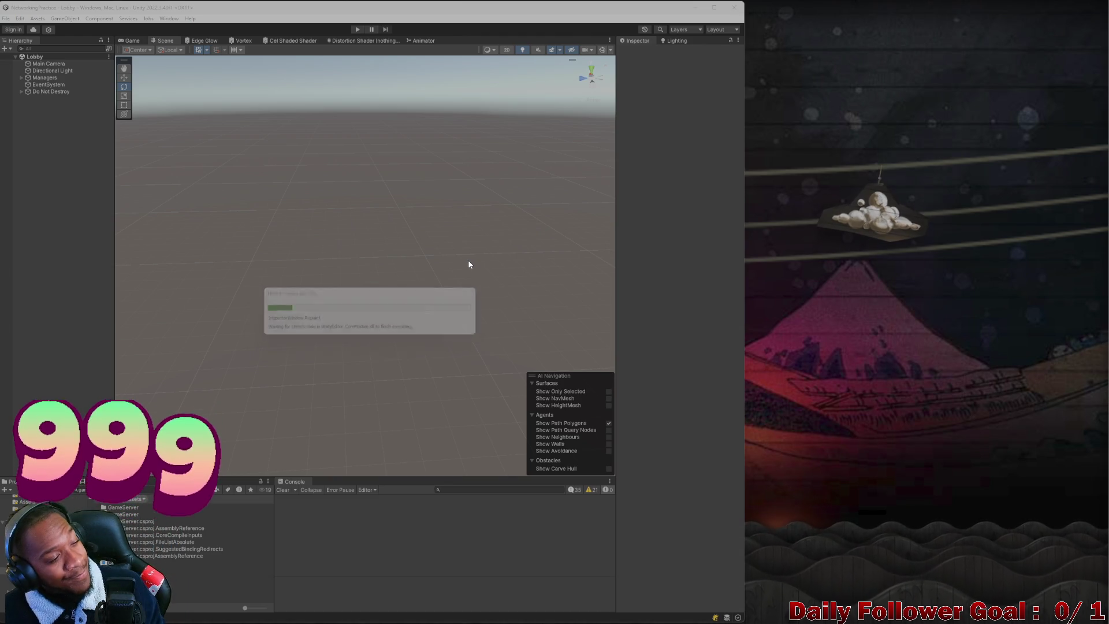
# - Maximize Unity and search the Project panel for 'comba' to open CombatScene, replacing the Lobby scene
pyautogui.moveTo(485, 8)
pyautogui.mouseDown()
pyautogui.moveTo(579, 107)
pyautogui.moveTo(578, 12)
pyautogui.moveTo(722, 57)
pyautogui.mouseUp()
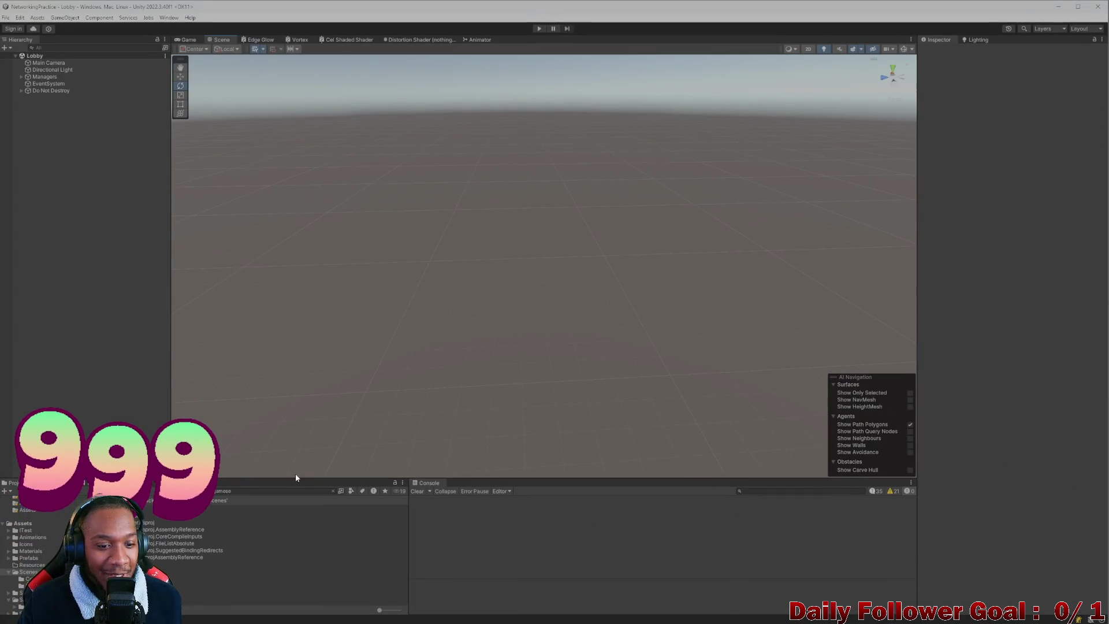
pyautogui.click(288, 492)
pyautogui.write('scen')
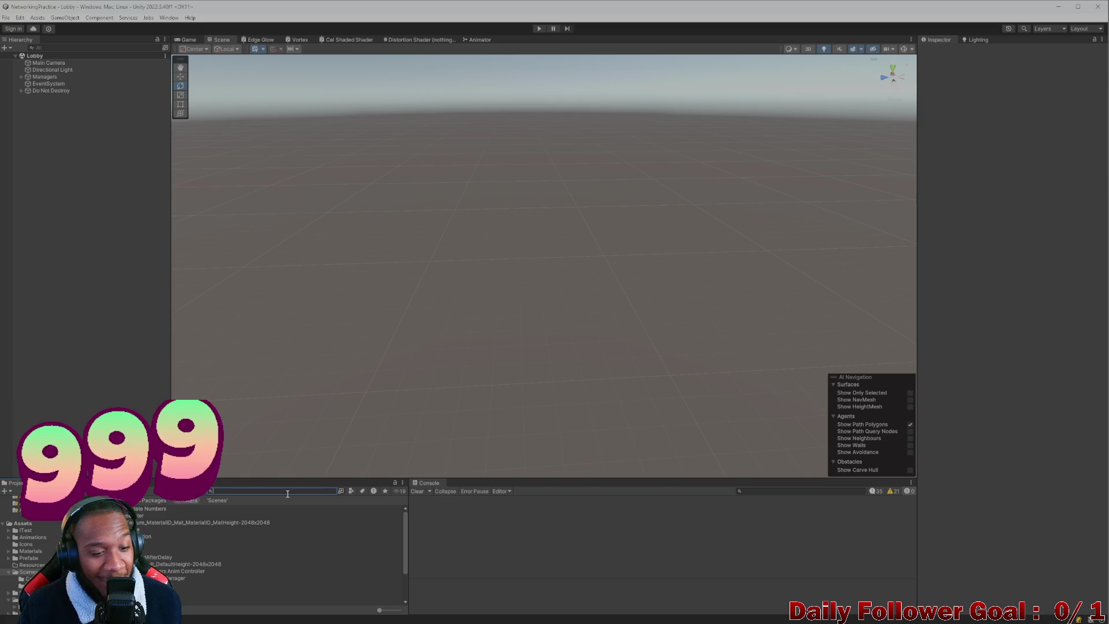
pyautogui.press('BackSpace')
pyautogui.press('BackSpace')
pyautogui.press('BackSpace')
pyautogui.write('lobby')
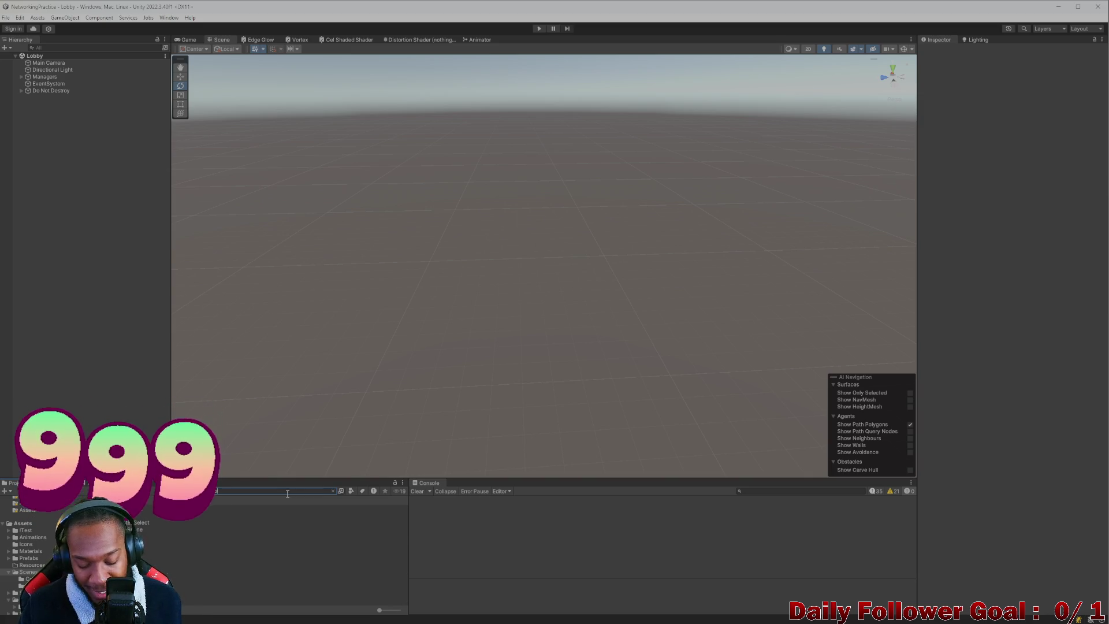
pyautogui.press('Down')
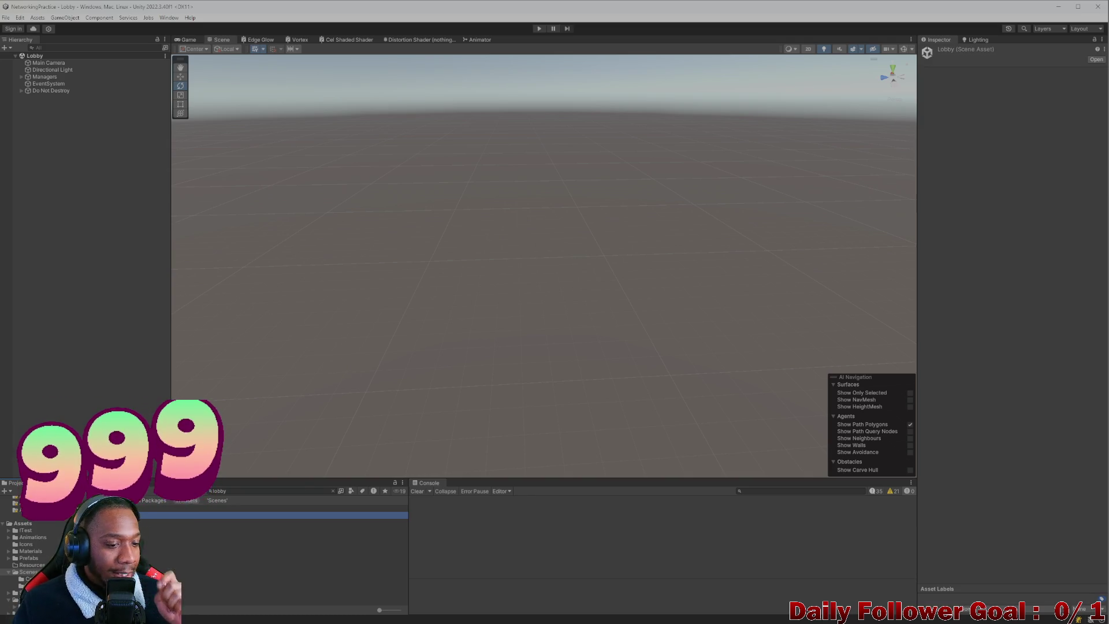
pyautogui.click(274, 488)
pyautogui.press('BackSpace')
pyautogui.press('BackSpace')
pyautogui.press('BackSpace')
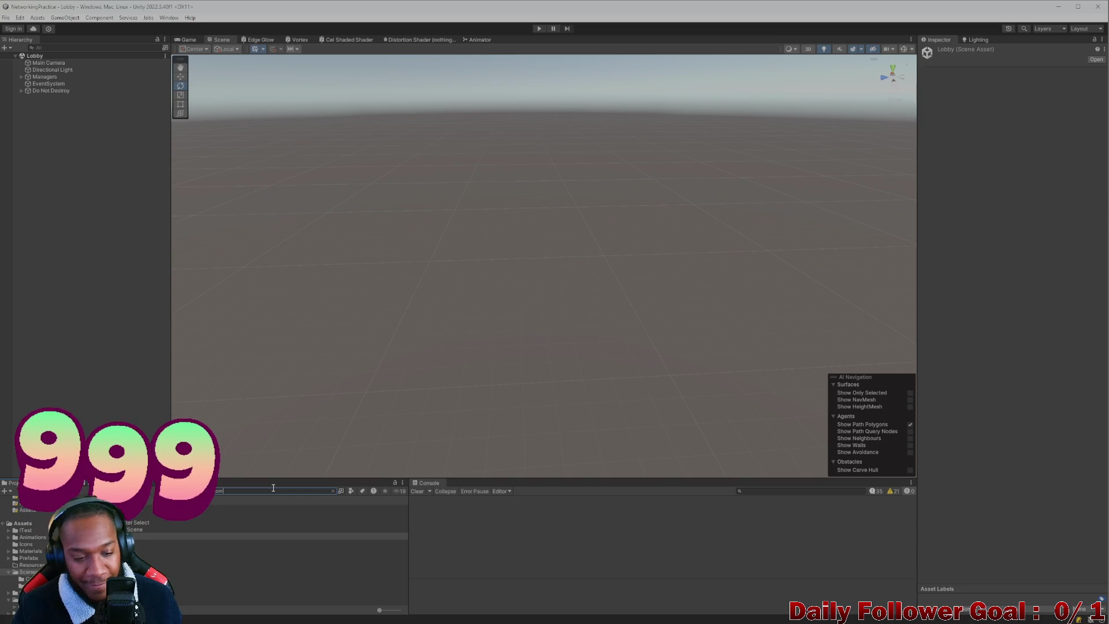
pyautogui.write('comba')
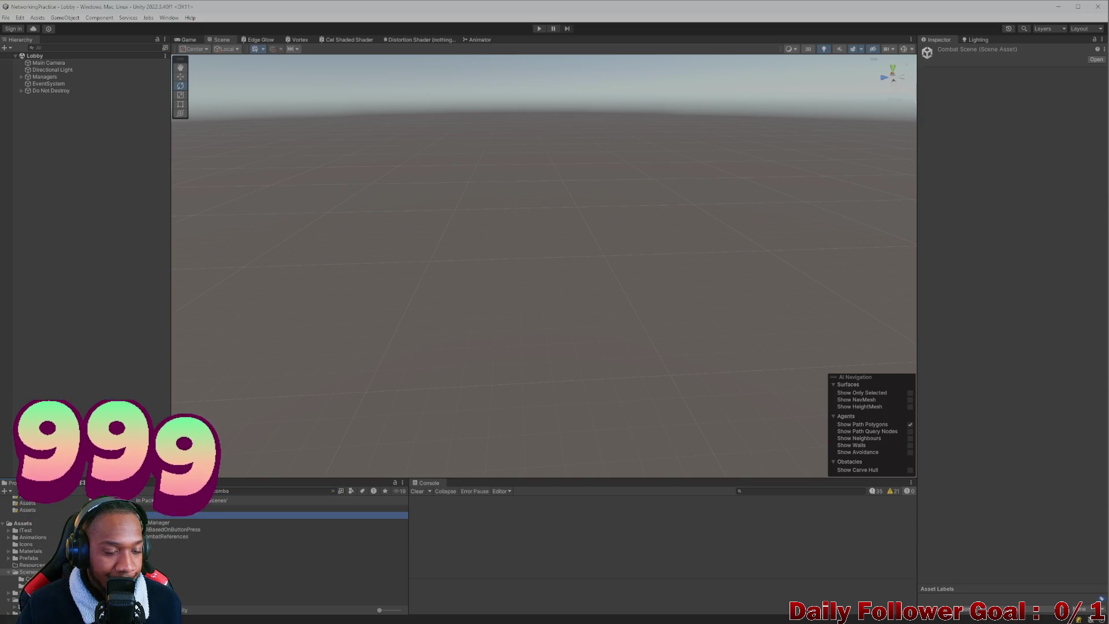
pyautogui.press('Return')
pyautogui.moveTo(494, 340)
pyautogui.mouseDown()
pyautogui.moveTo(505, 304)
pyautogui.moveTo(458, 334)
pyautogui.moveTo(638, 389)
pyautogui.moveTo(497, 347)
pyautogui.moveTo(633, 363)
pyautogui.moveTo(673, 321)
pyautogui.moveTo(483, 331)
pyautogui.moveTo(496, 308)
pyautogui.moveTo(674, 227)
pyautogui.moveTo(664, 230)
pyautogui.moveTo(651, 243)
pyautogui.moveTo(679, 241)
pyautogui.mouseUp()
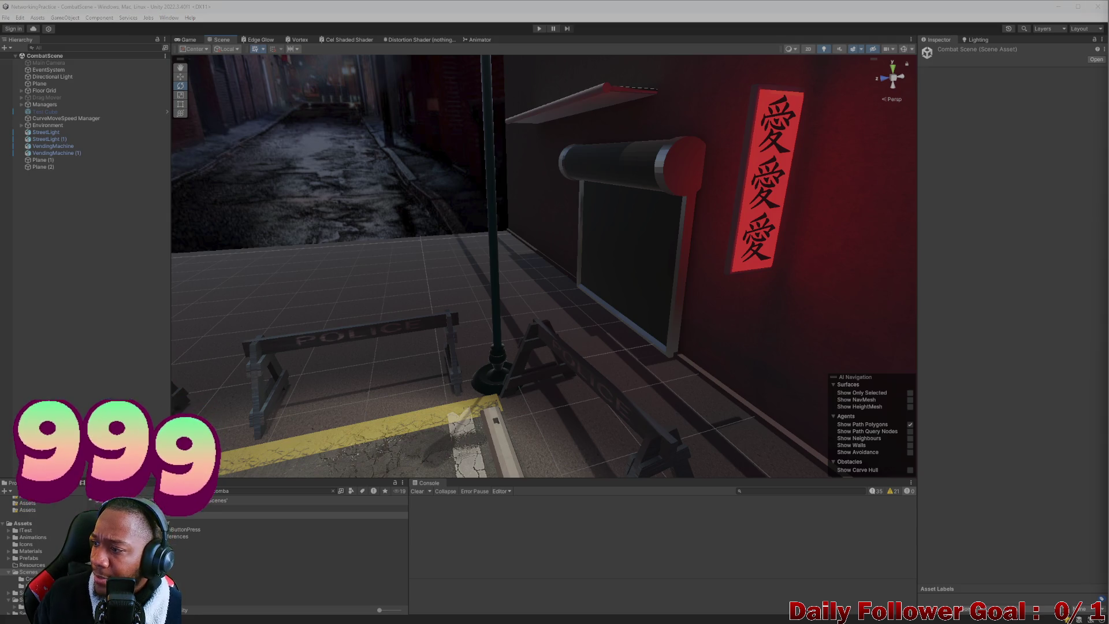
# - Open the Windows Start menu, type 't', then dismiss it to return to Unity
pyautogui.moveTo(554, 622)
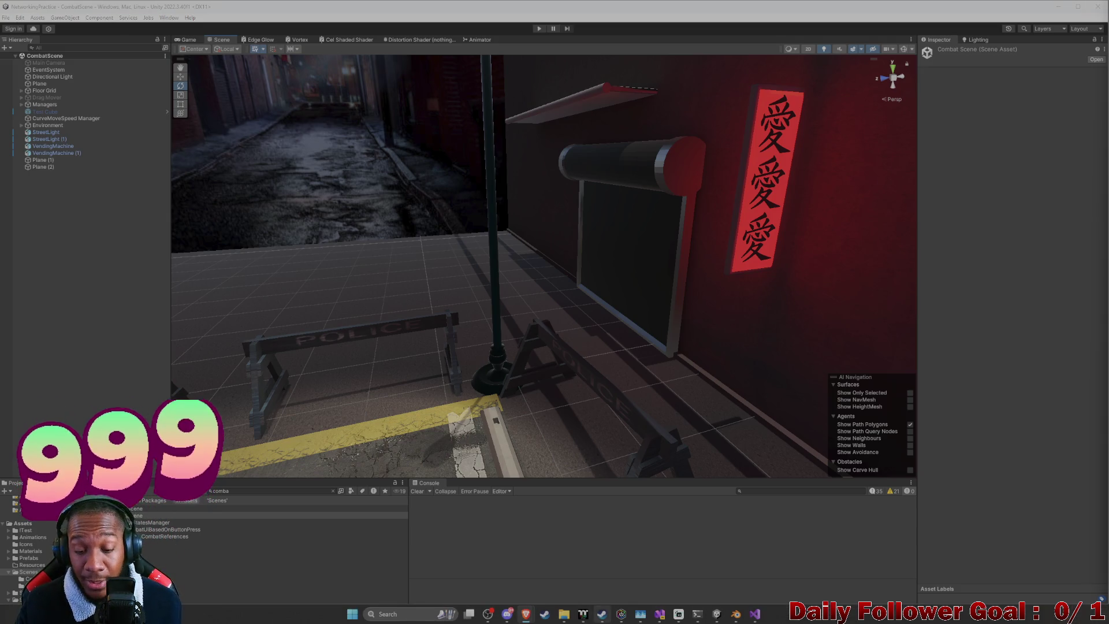
pyautogui.click(352, 615)
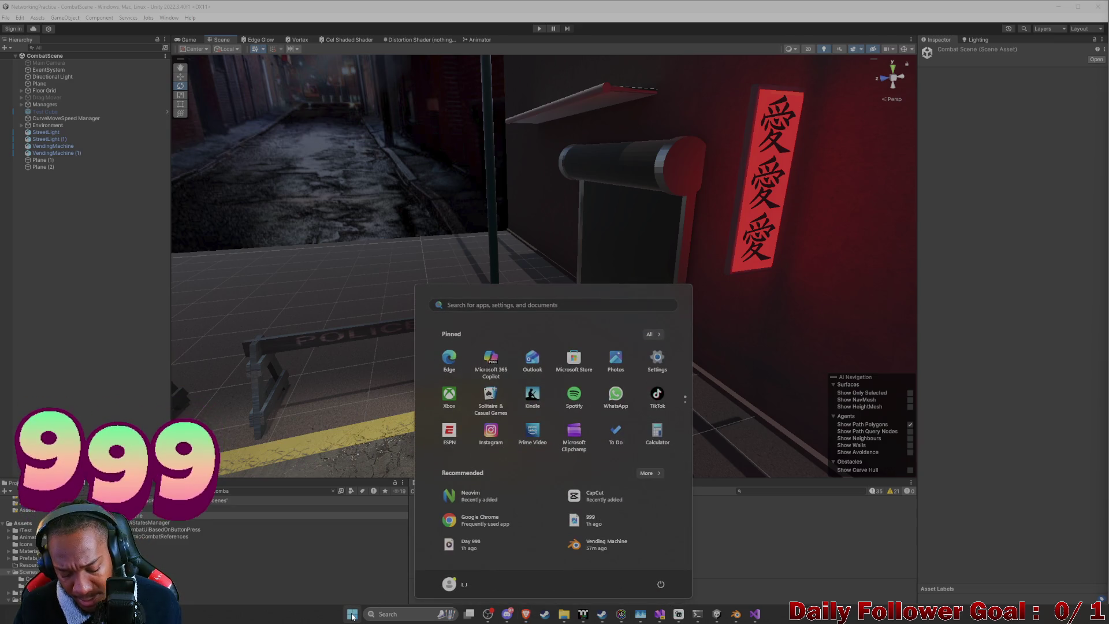
pyautogui.write('task Manager')
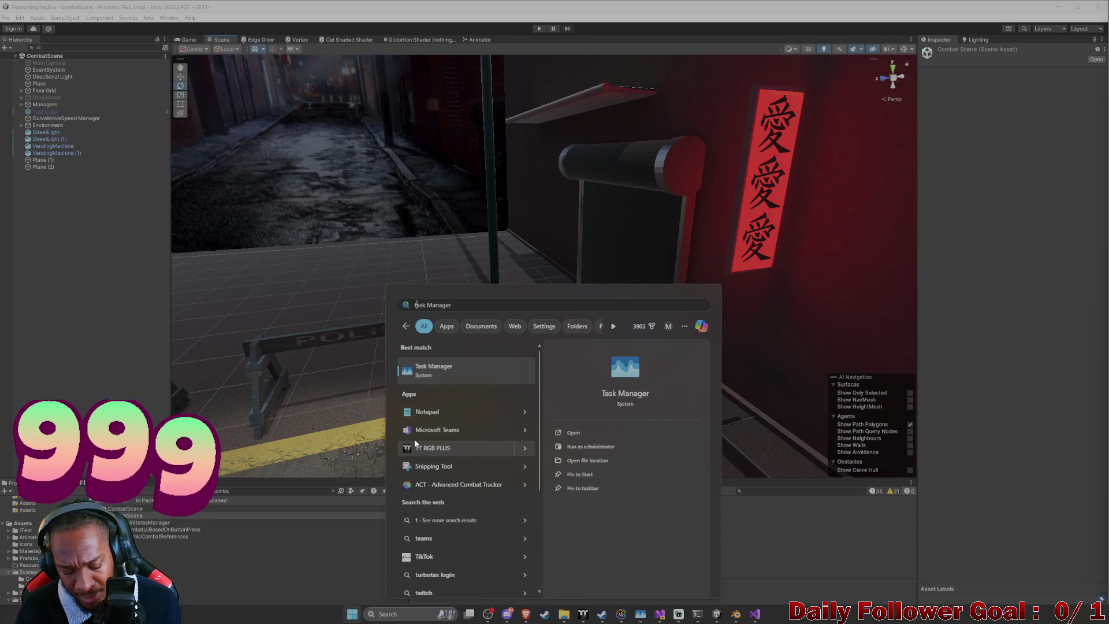
pyautogui.click(421, 411)
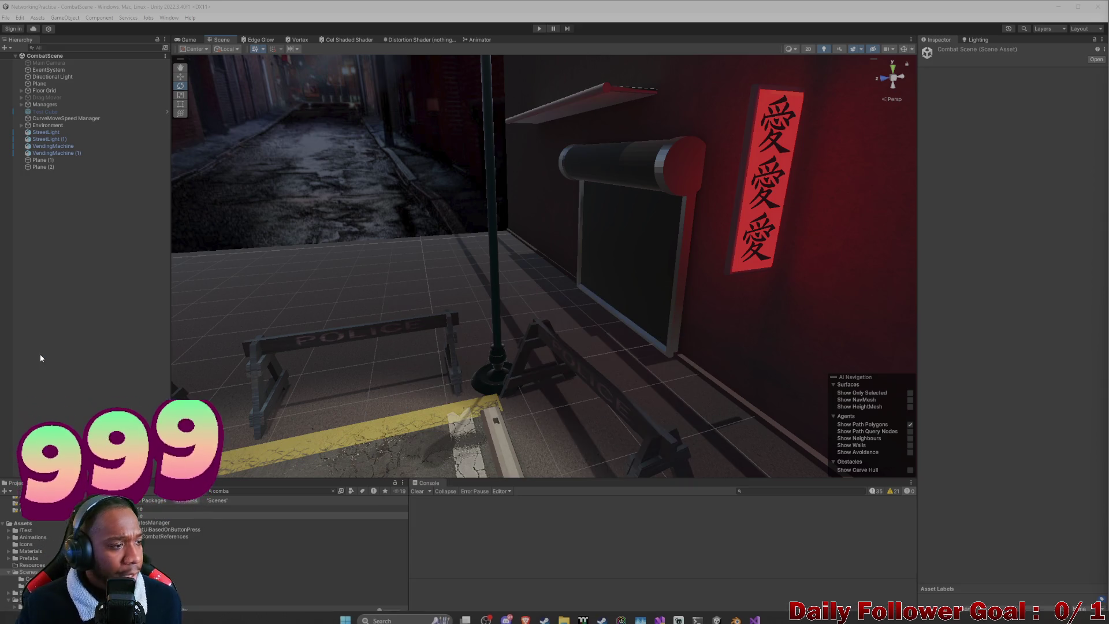
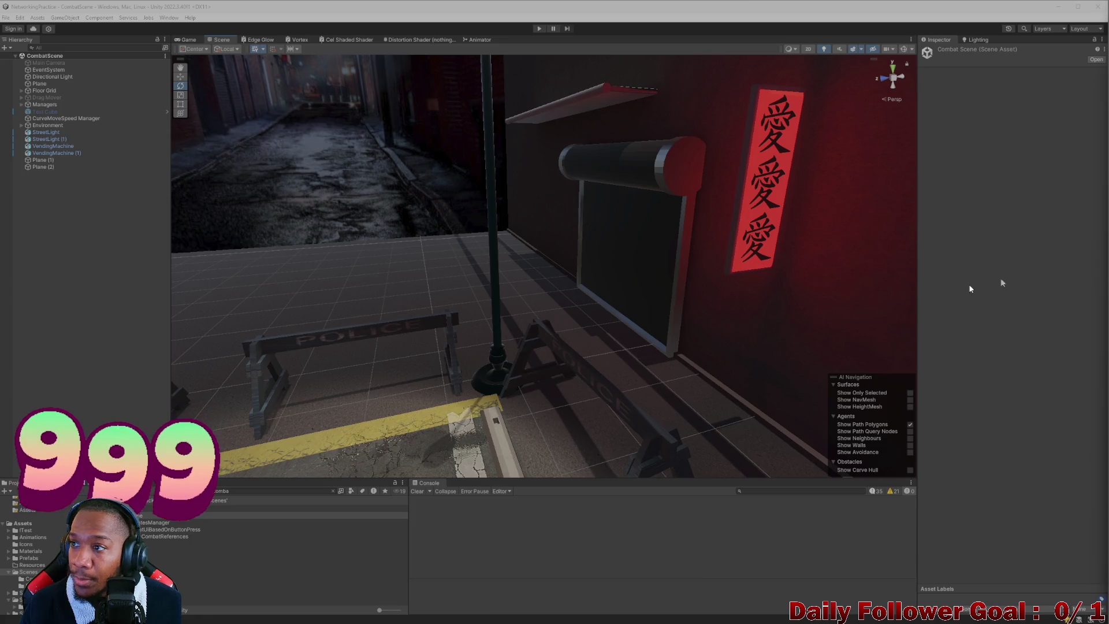
# - Switch from the Unity editor to the Google Images results for 居酒屋 kanji png
pyautogui.hotkey('alt', 'Tab')
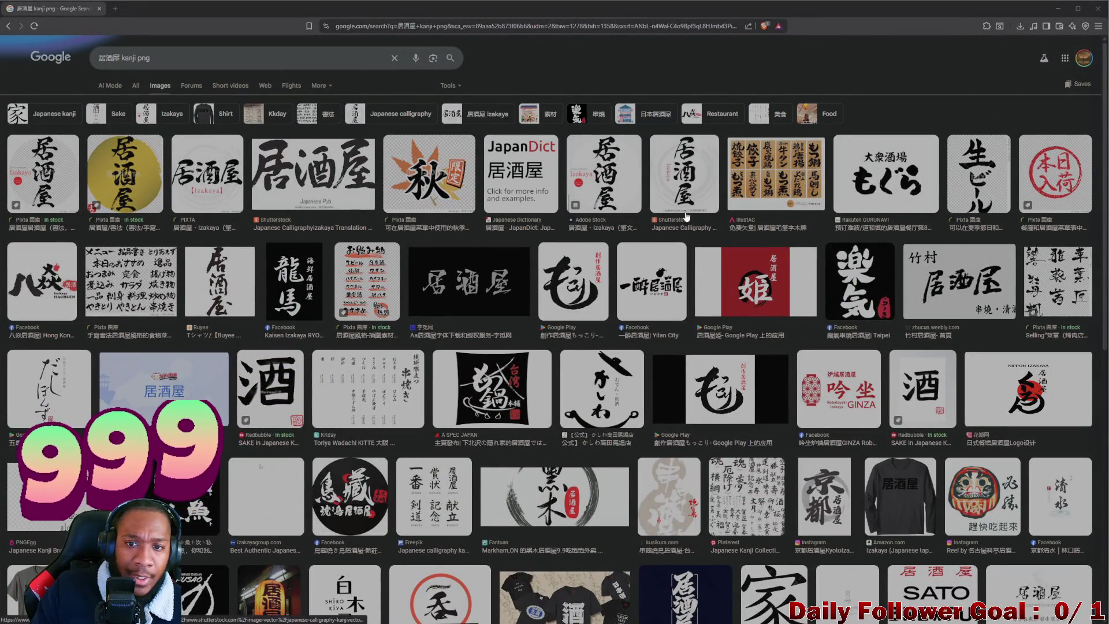
pyautogui.scroll(-1, 331, 288)
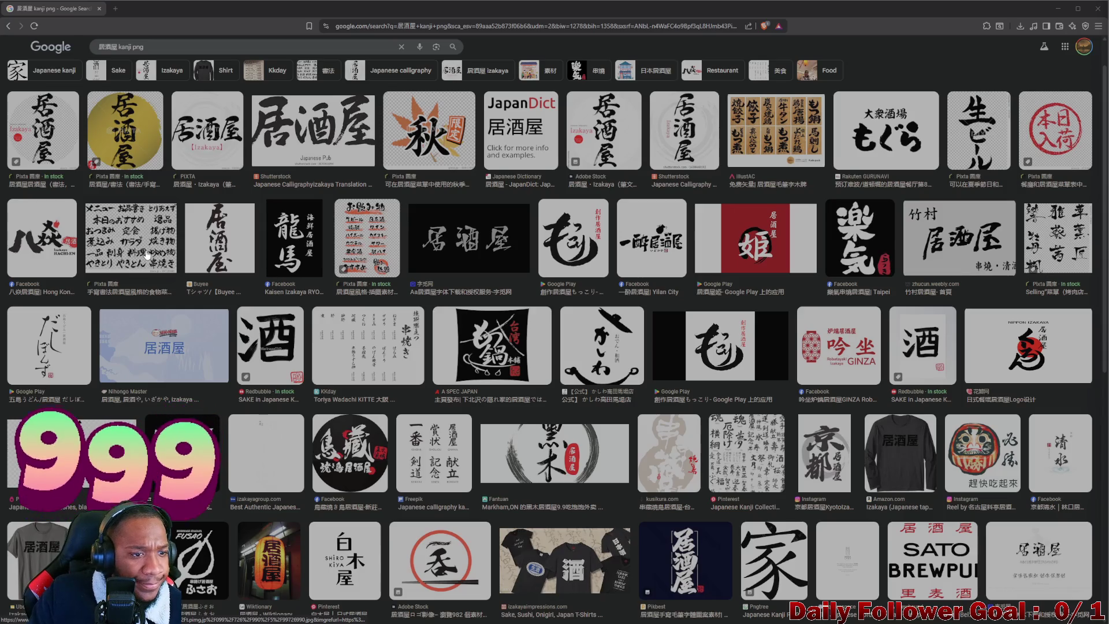
pyautogui.click(118, 238)
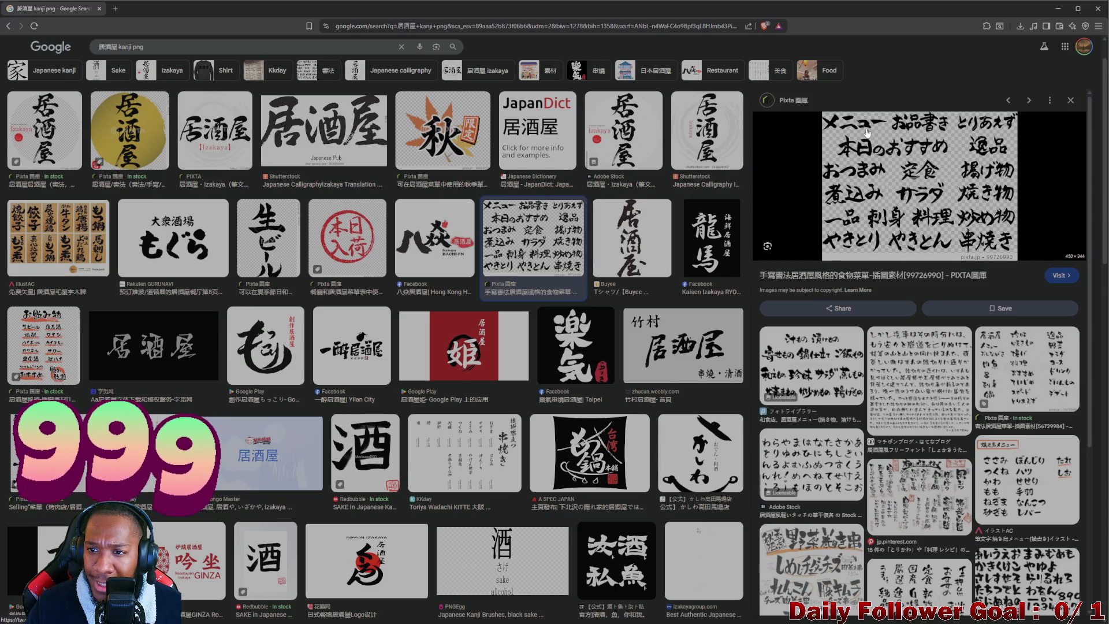
pyautogui.click(1070, 101)
pyautogui.scroll(-2, 485, 247)
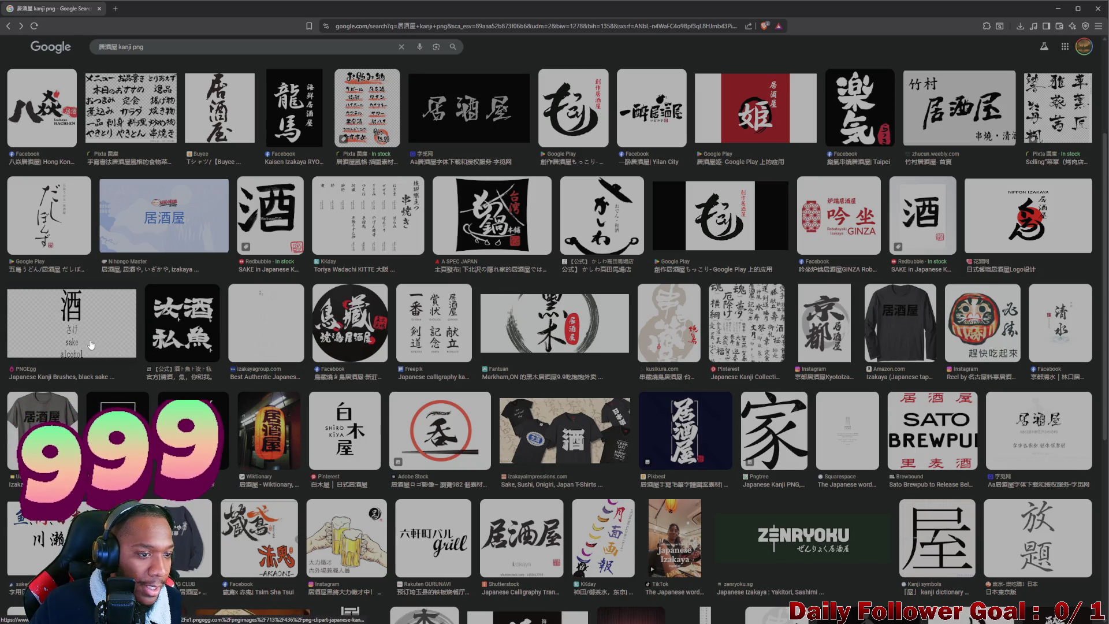
pyautogui.click(77, 314)
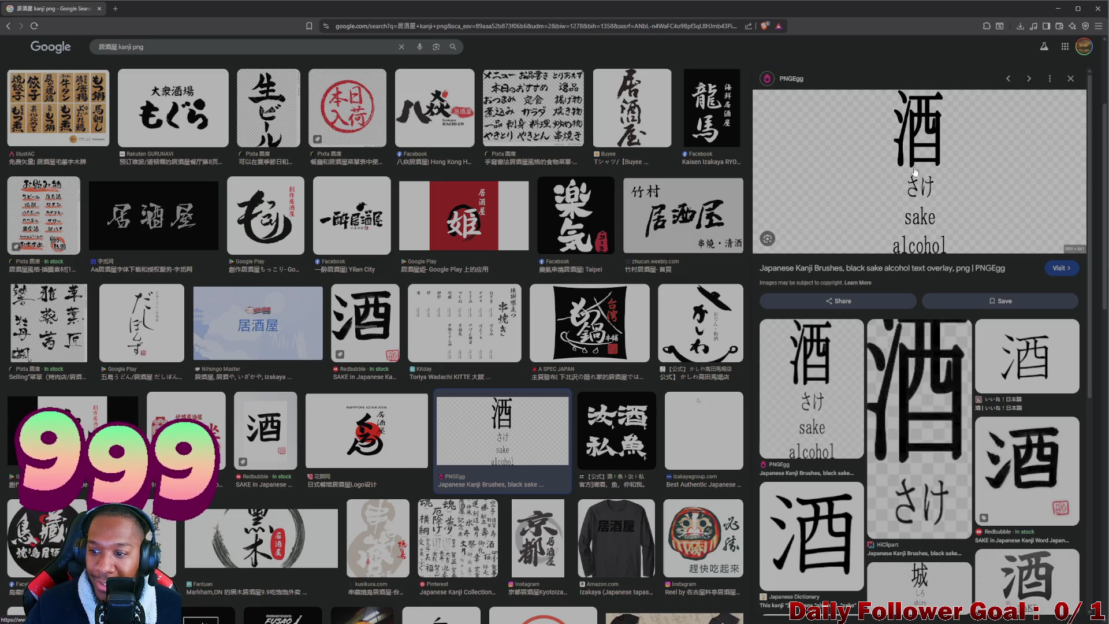
pyautogui.click(1068, 81)
pyautogui.scroll(-5, 629, 381)
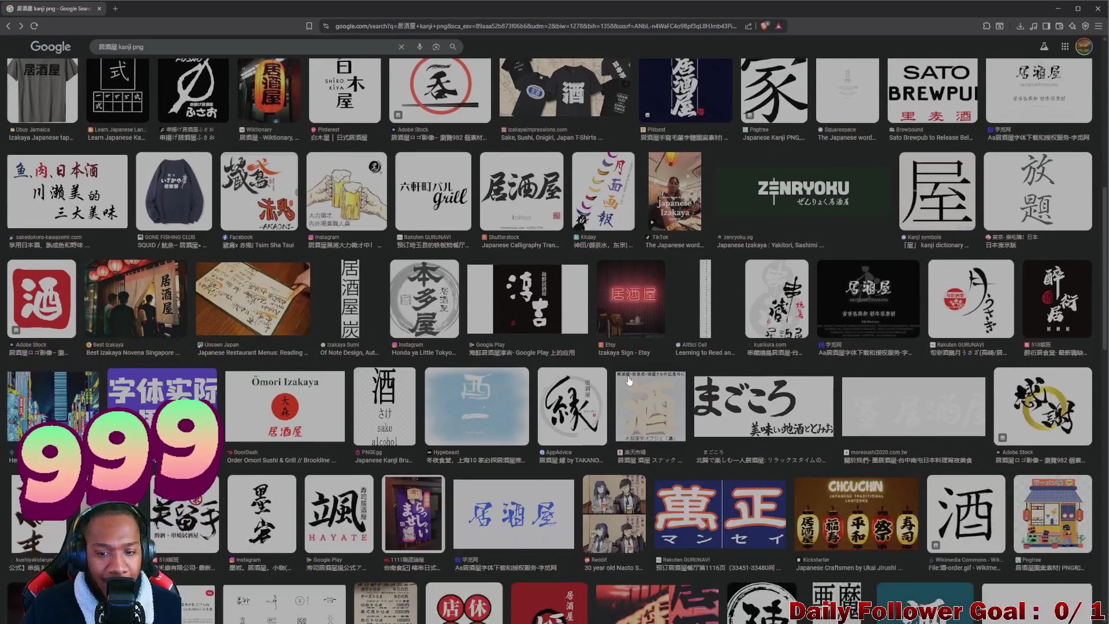
pyautogui.scroll(-3, 569, 349)
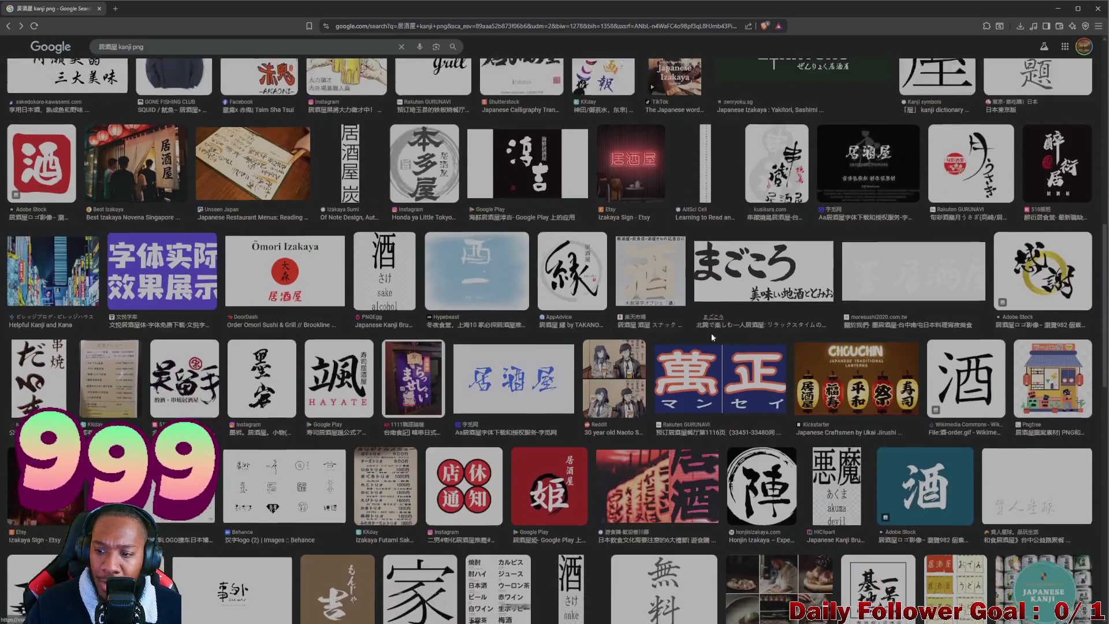
pyautogui.scroll(10, 162, 136)
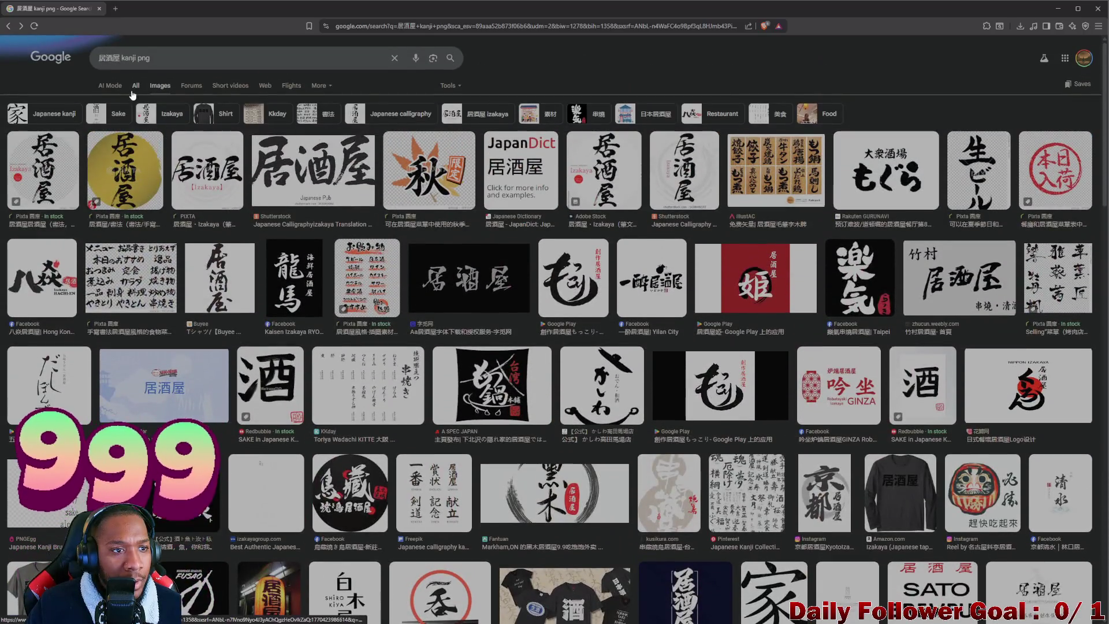
# - Switch to the All results for 居酒屋 kanji png and scroll through the web listings
pyautogui.click(135, 85)
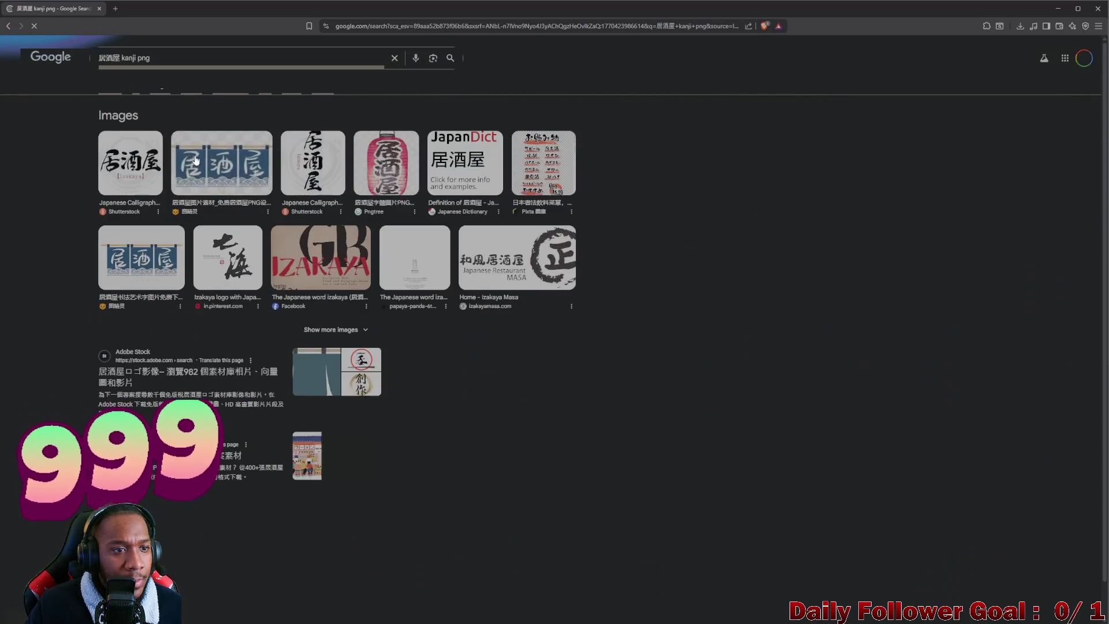
pyautogui.scroll(-5, 228, 177)
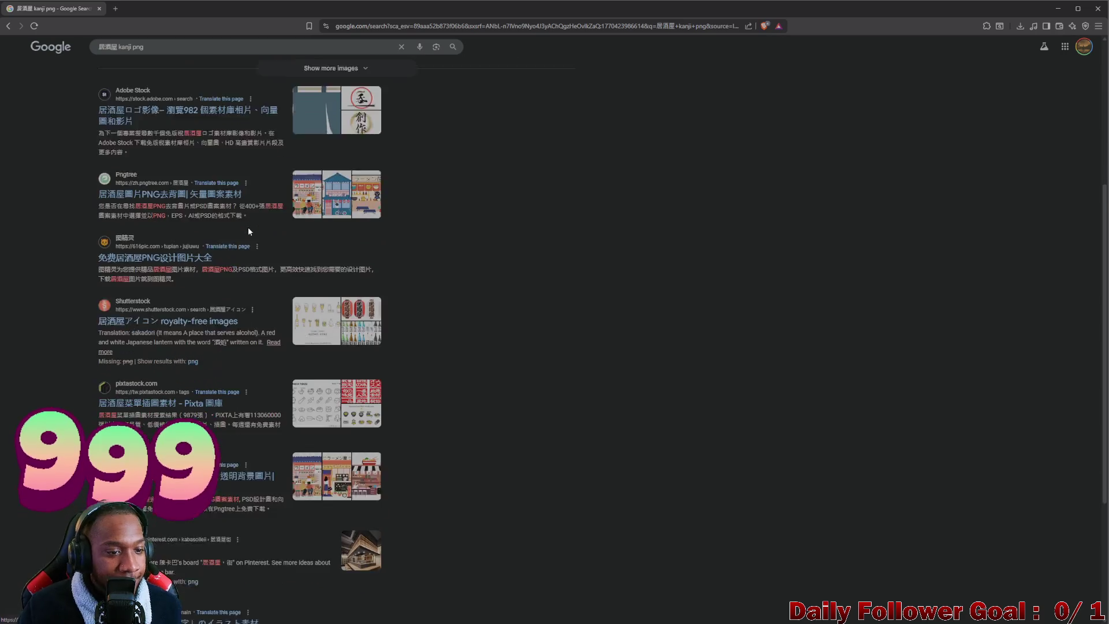
pyautogui.scroll(-2, 249, 237)
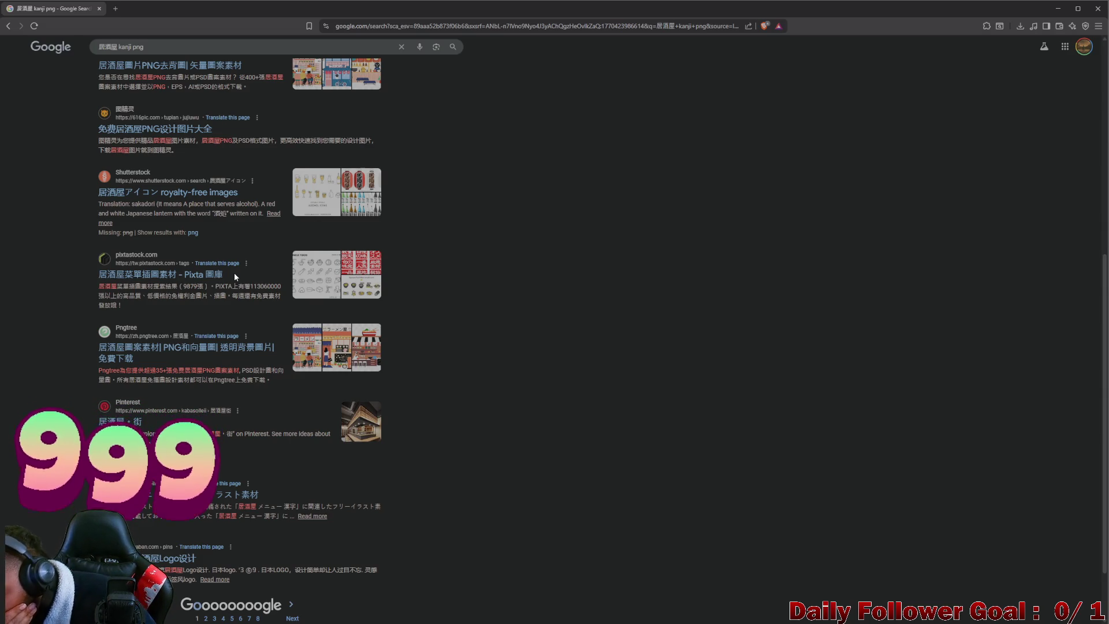
pyautogui.scroll(7, 234, 273)
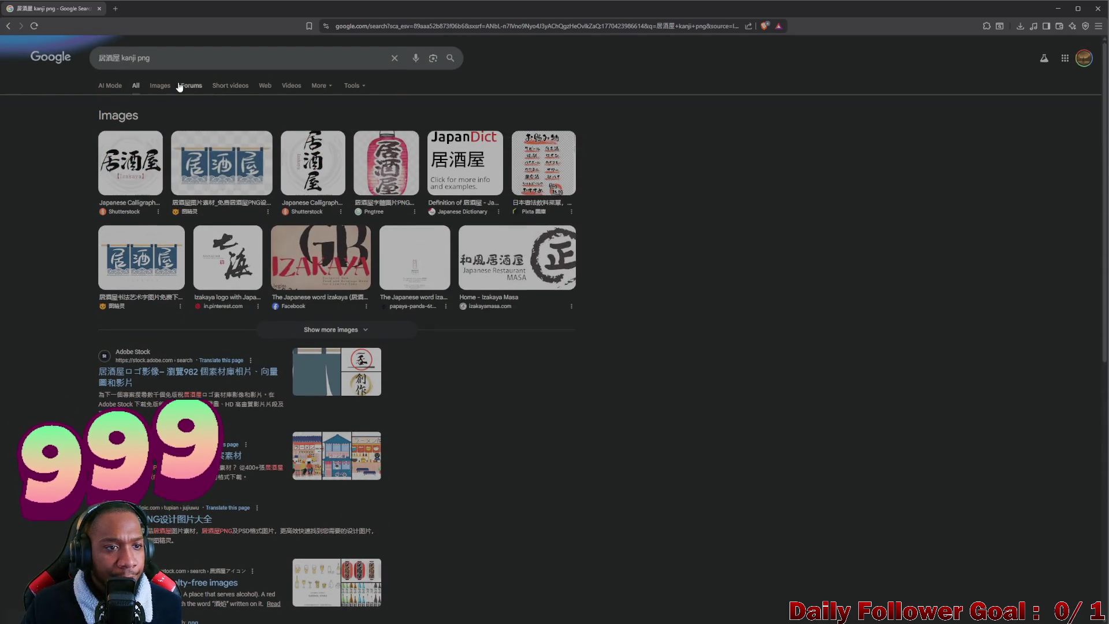
# - Return to the image-only results for 居酒屋 kanji png and browse down the grid
pyautogui.click(160, 86)
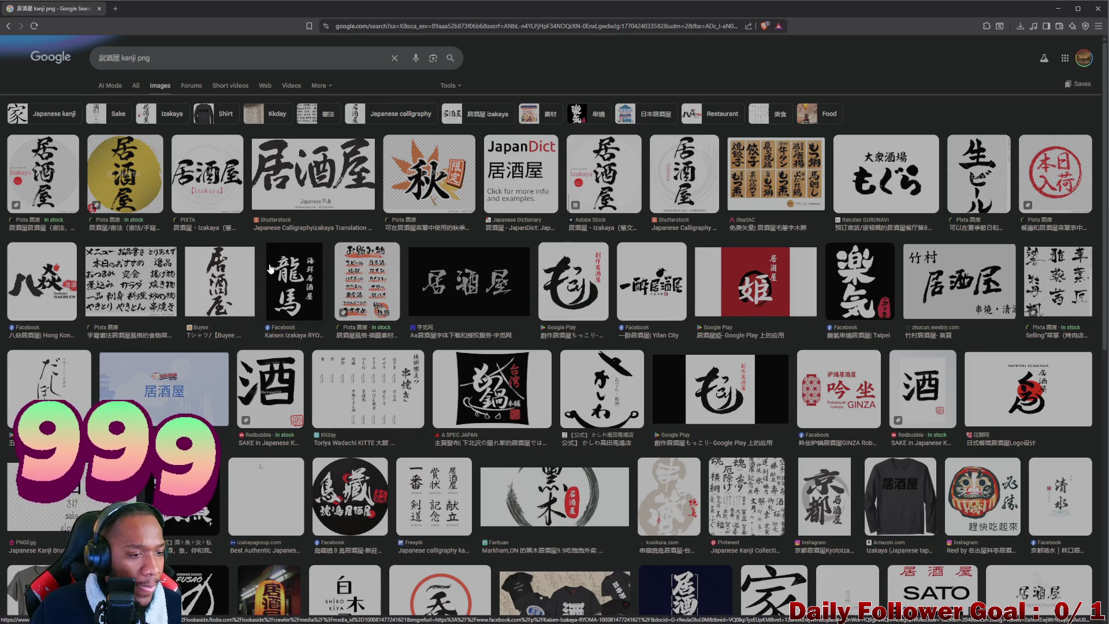
pyautogui.scroll(-4, 267, 268)
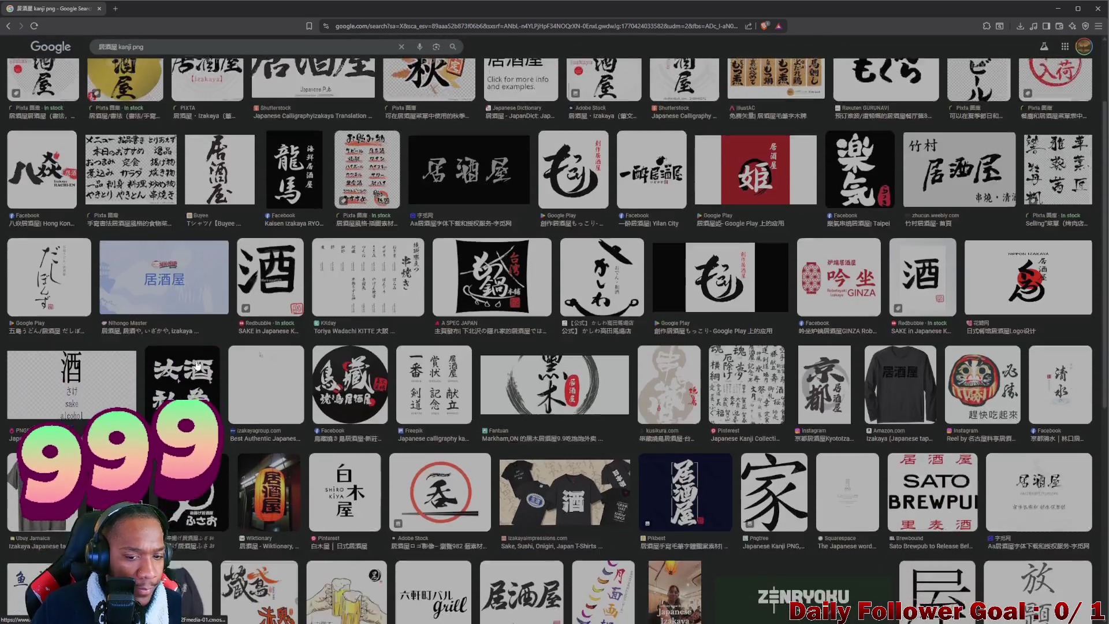
pyautogui.scroll(-2, 222, 396)
pyautogui.scroll(-3, 247, 367)
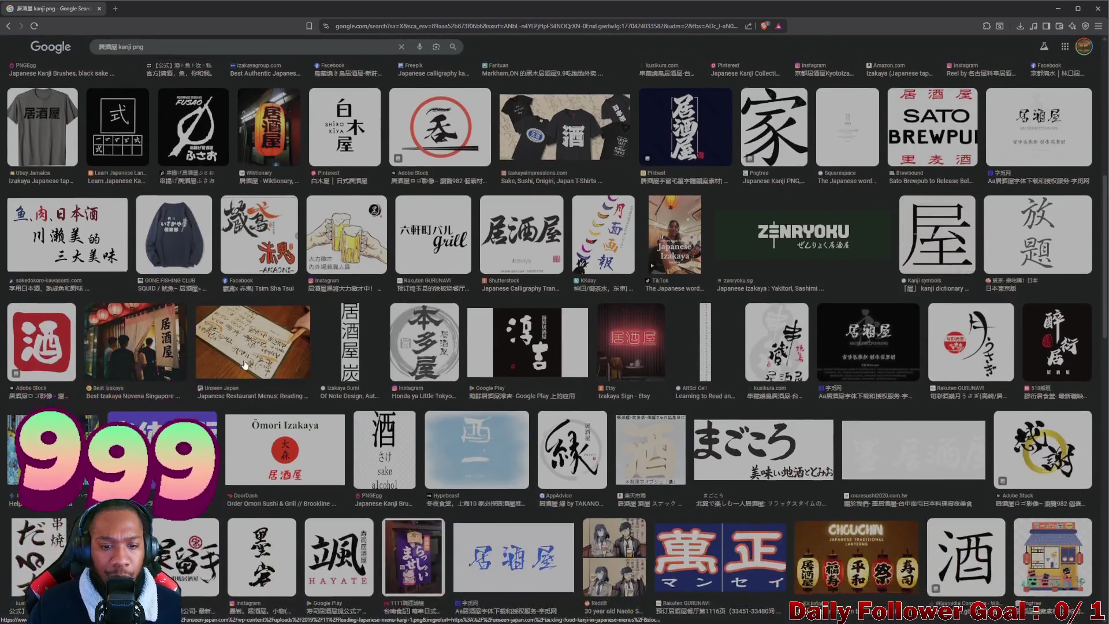
pyautogui.scroll(-6, 247, 366)
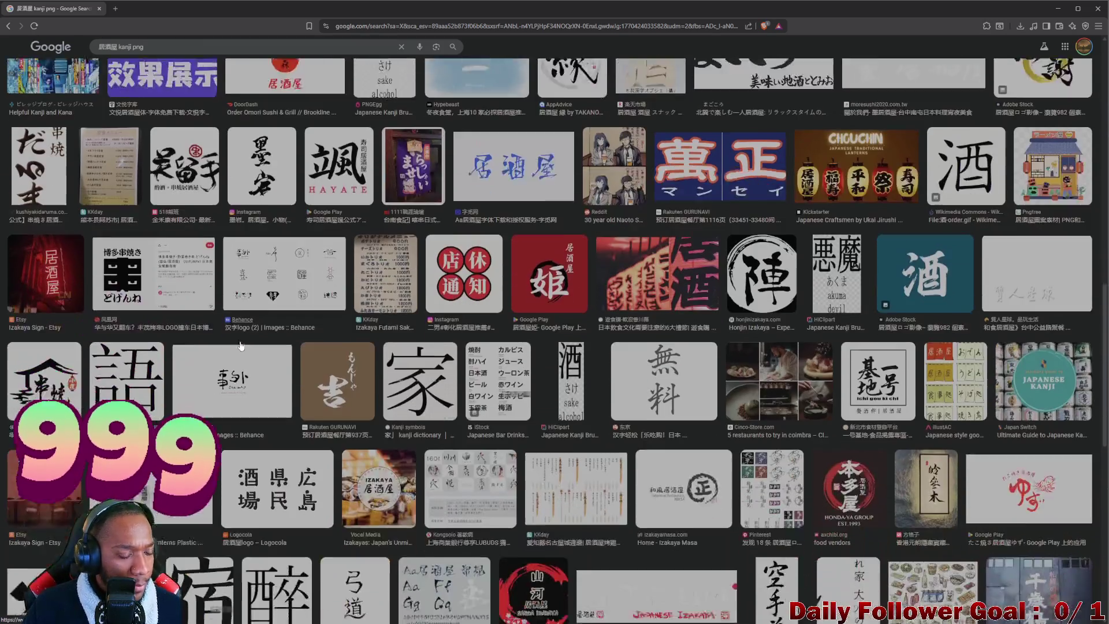
pyautogui.scroll(-2, 238, 353)
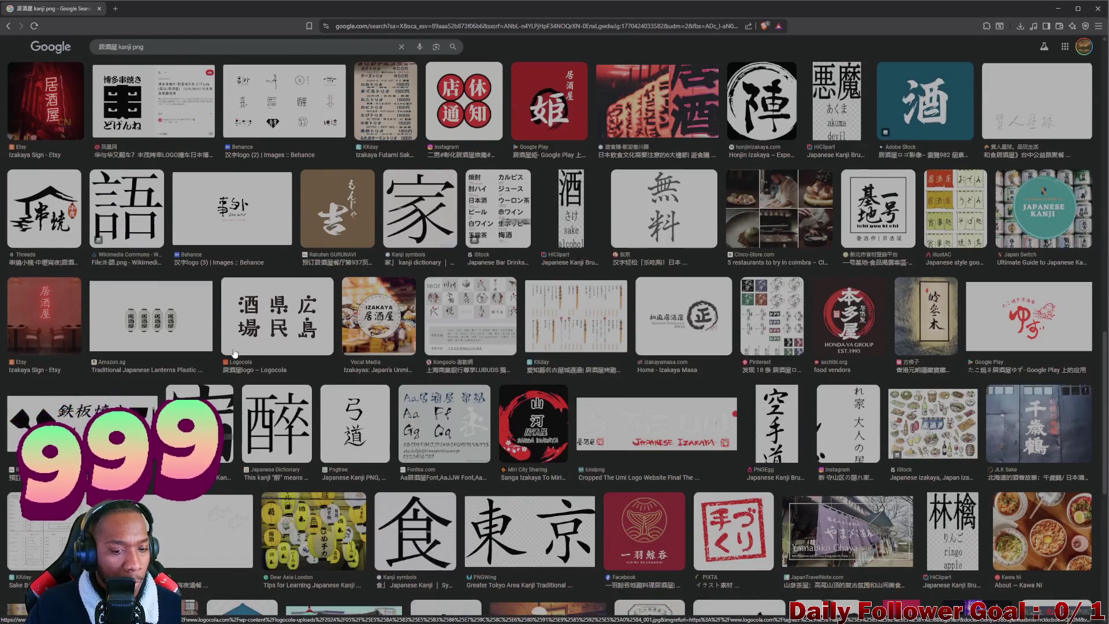
pyautogui.scroll(-4, 245, 356)
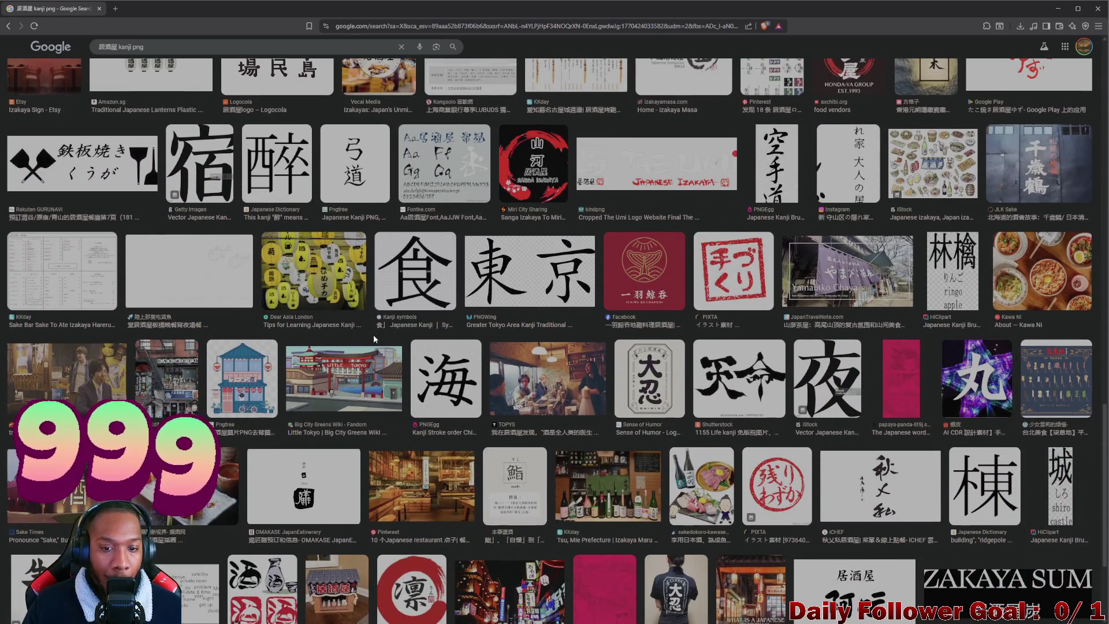
pyautogui.scroll(-3, 438, 355)
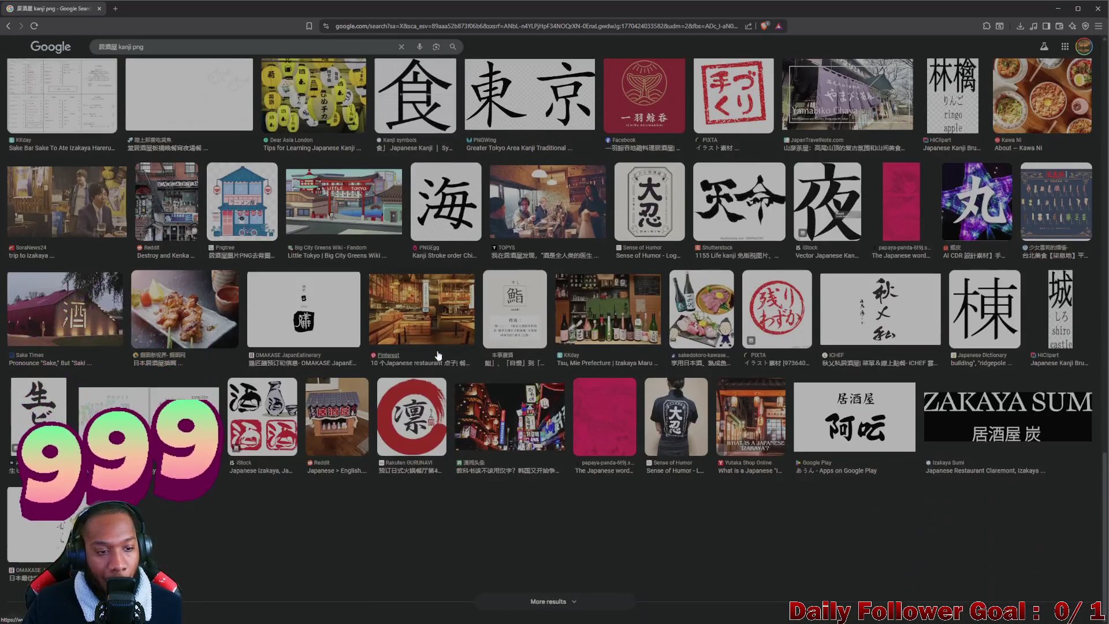
# - Scroll back to the top and change the search query to 旅館 kanji png
pyautogui.scroll(8, 342, 312)
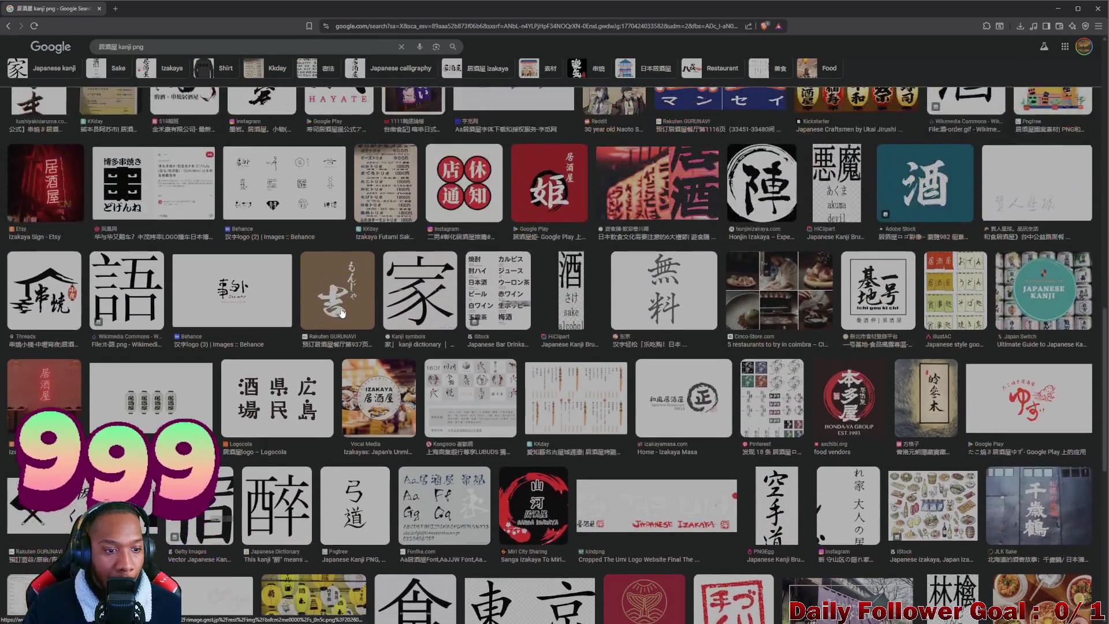
pyautogui.scroll(10, 342, 312)
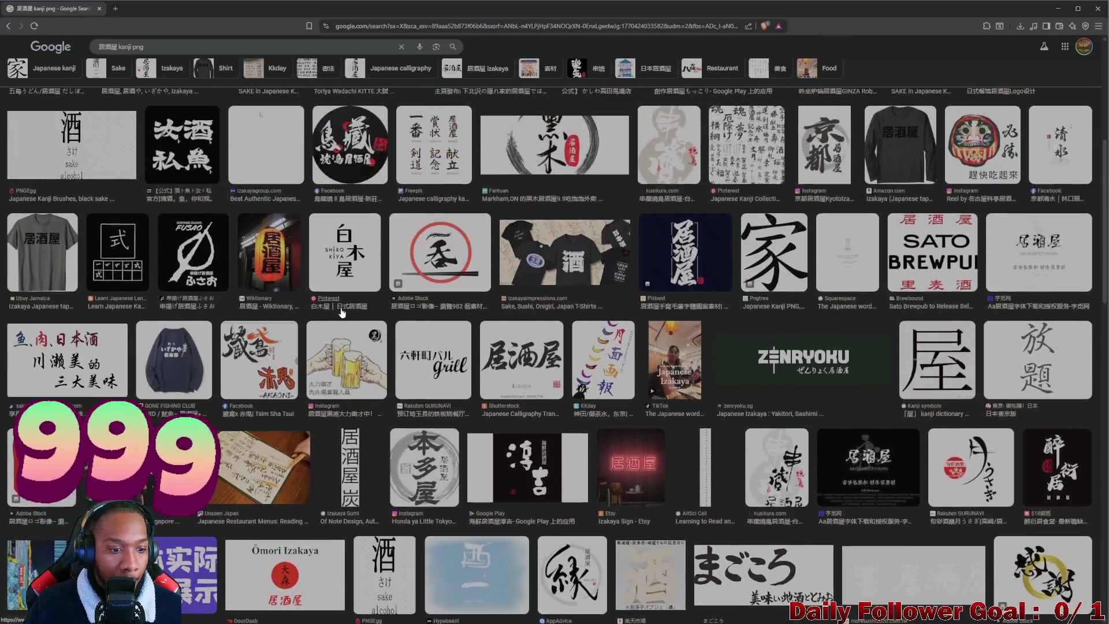
pyautogui.scroll(3, 342, 312)
pyautogui.scroll(2, 341, 313)
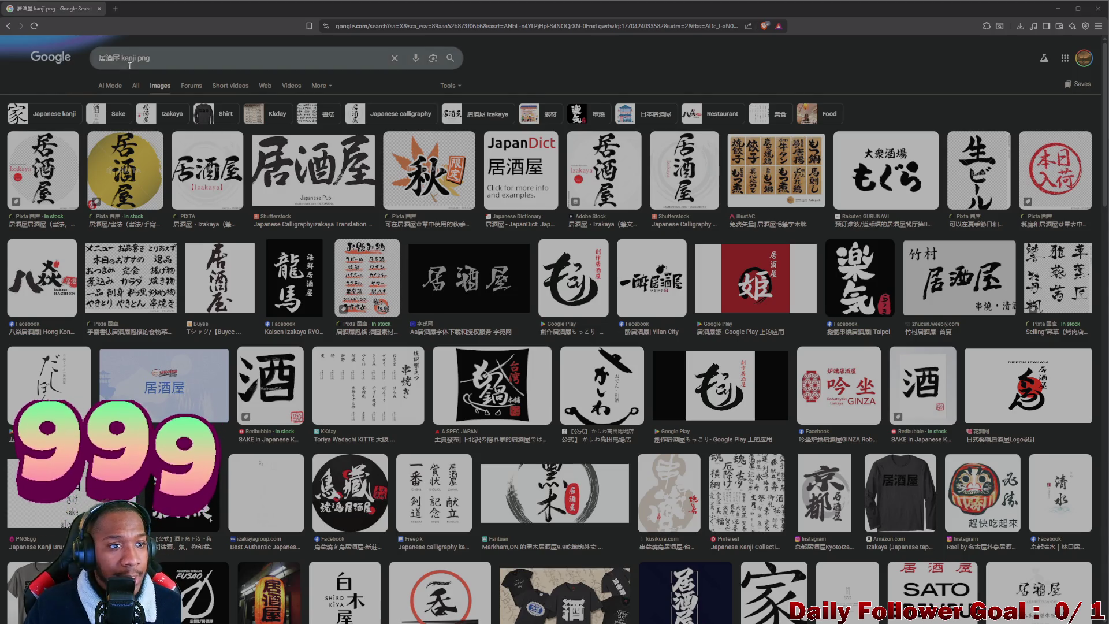
pyautogui.doubleClick(110, 57)
pyautogui.write('旅館')
pyautogui.press('Return')
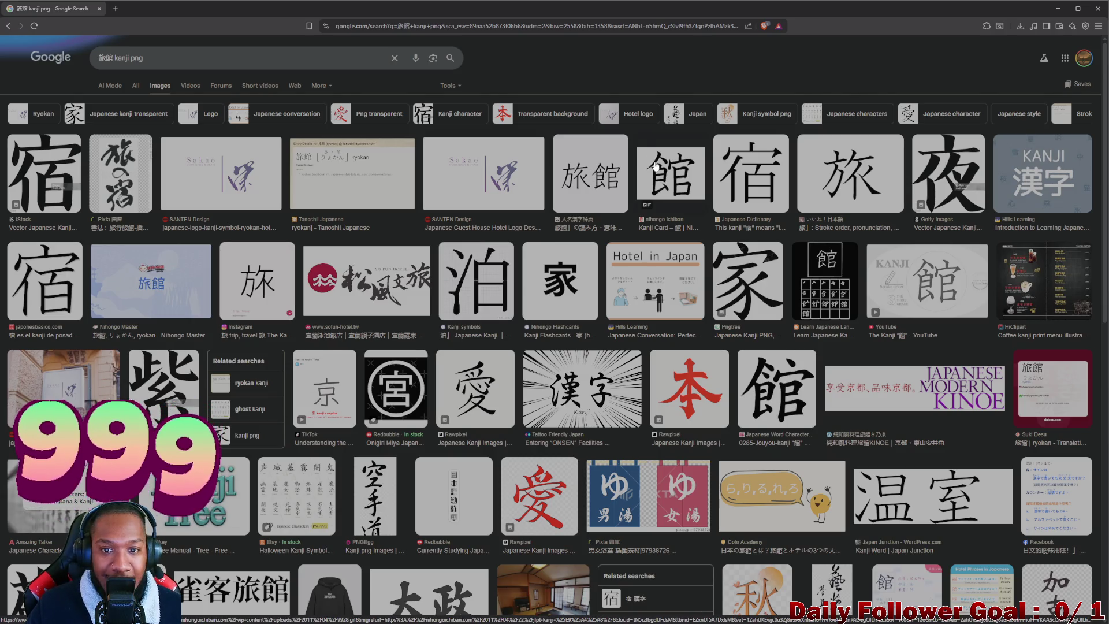
pyautogui.click(593, 183)
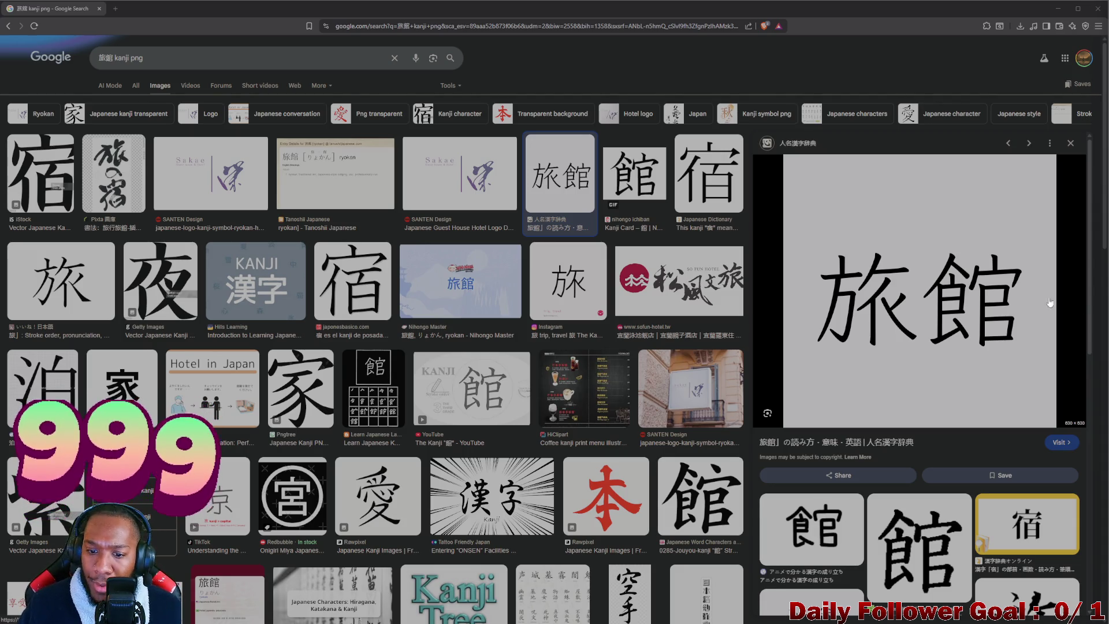
pyautogui.scroll(-3, 1050, 302)
pyautogui.scroll(-3, 743, 316)
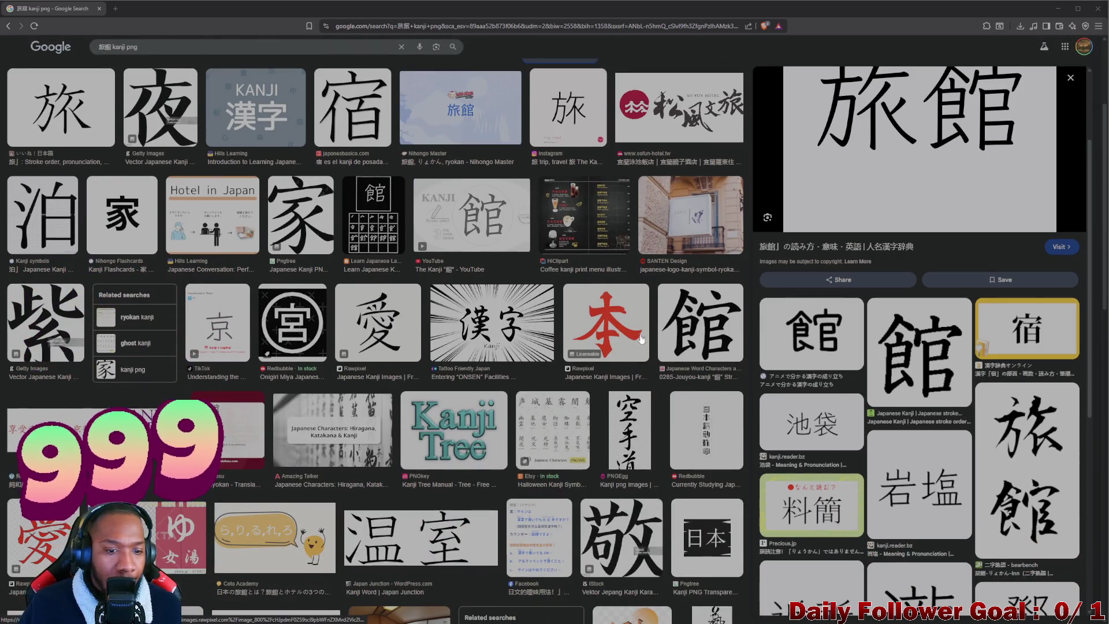
pyautogui.scroll(-3, 275, 433)
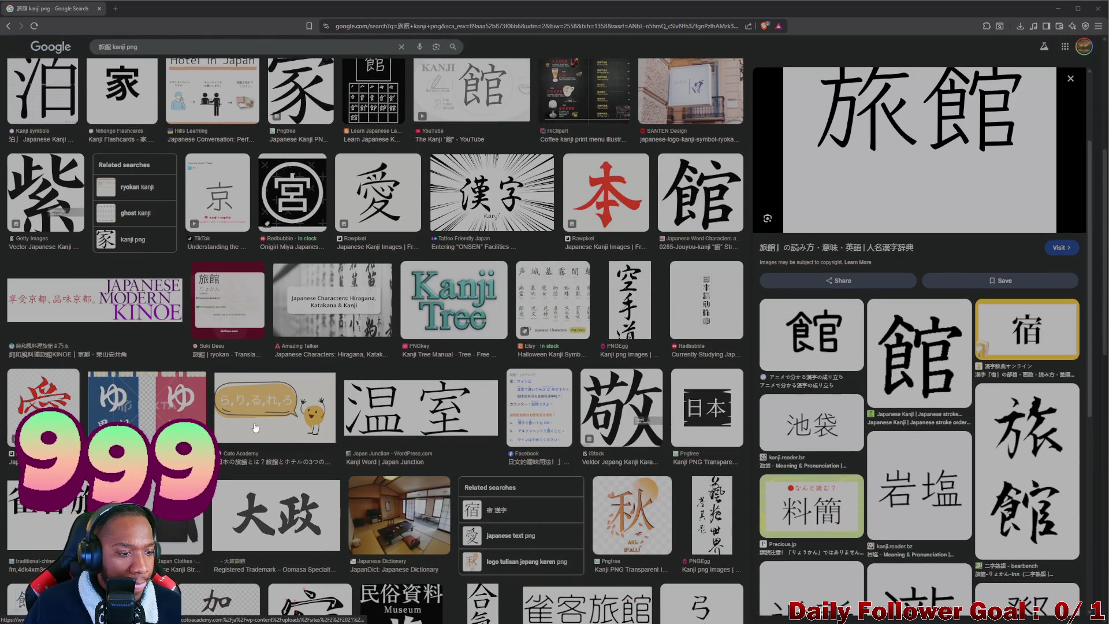
pyautogui.scroll(-3, 256, 428)
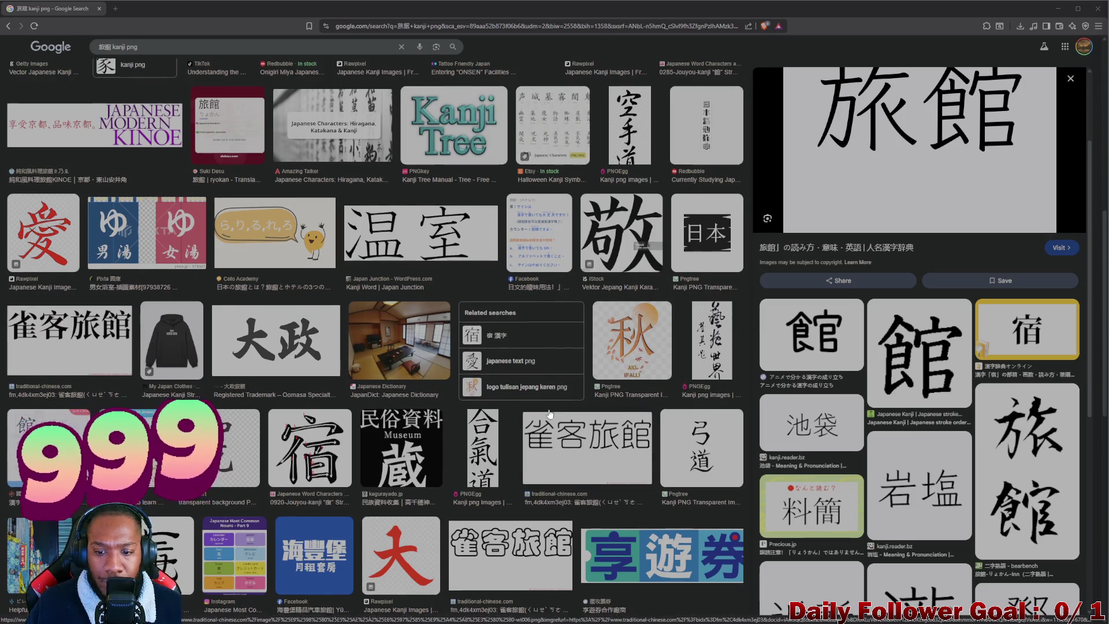
pyautogui.scroll(-3, 347, 405)
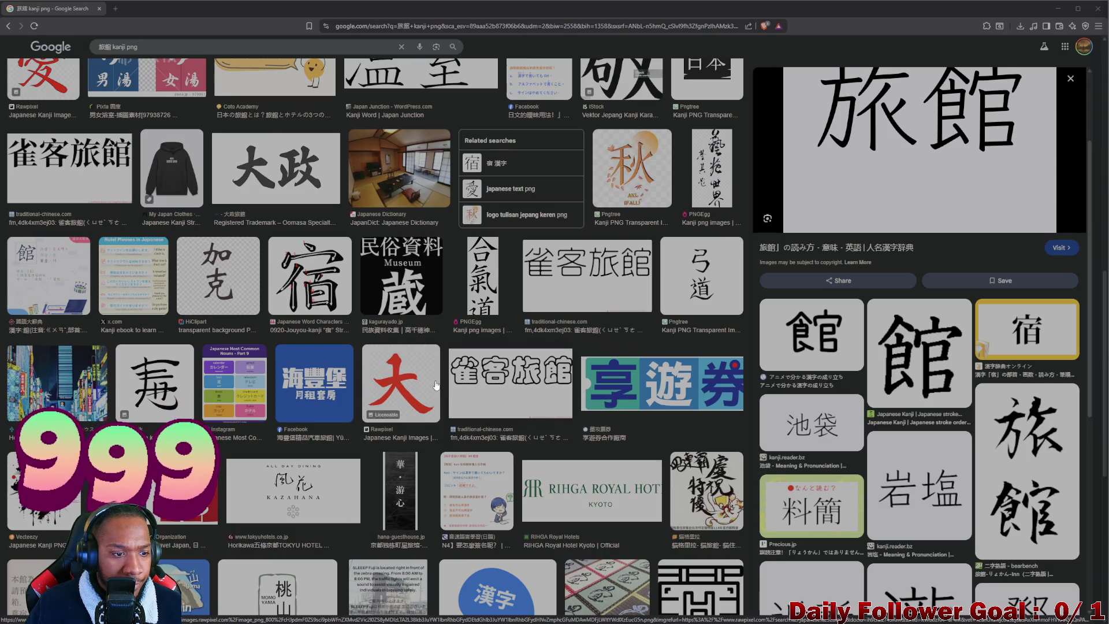
pyautogui.scroll(9, 519, 317)
pyautogui.scroll(2, 566, 262)
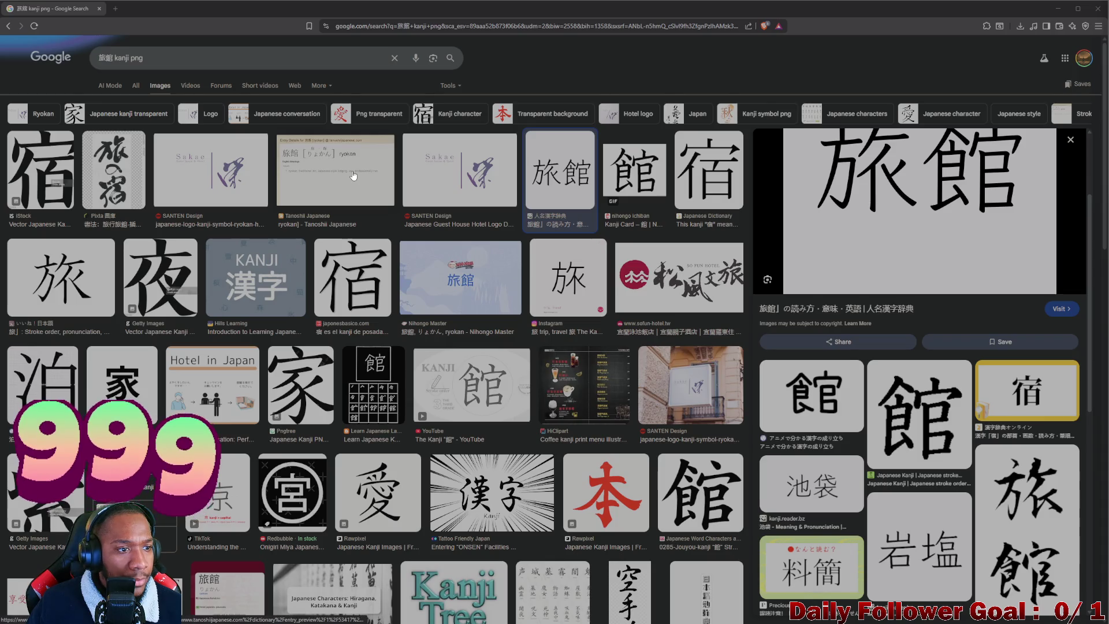
# - Back in Unity, select the red kanji sign and inspect its shader and Emissive Sign material
pyautogui.click(1056, 11)
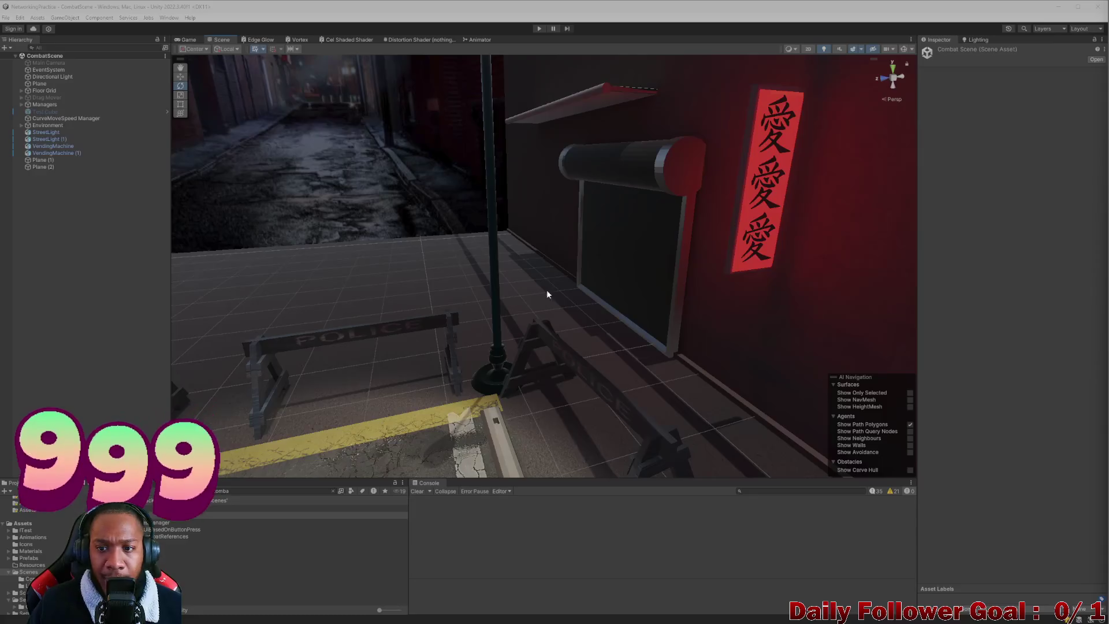
pyautogui.moveTo(546, 290)
pyautogui.mouseDown()
pyautogui.moveTo(641, 341)
pyautogui.moveTo(539, 396)
pyautogui.moveTo(656, 185)
pyautogui.moveTo(649, 202)
pyautogui.moveTo(569, 237)
pyautogui.moveTo(518, 283)
pyautogui.moveTo(504, 280)
pyautogui.moveTo(602, 278)
pyautogui.moveTo(618, 250)
pyautogui.moveTo(556, 287)
pyautogui.moveTo(726, 250)
pyautogui.moveTo(754, 223)
pyautogui.moveTo(673, 223)
pyautogui.mouseUp()
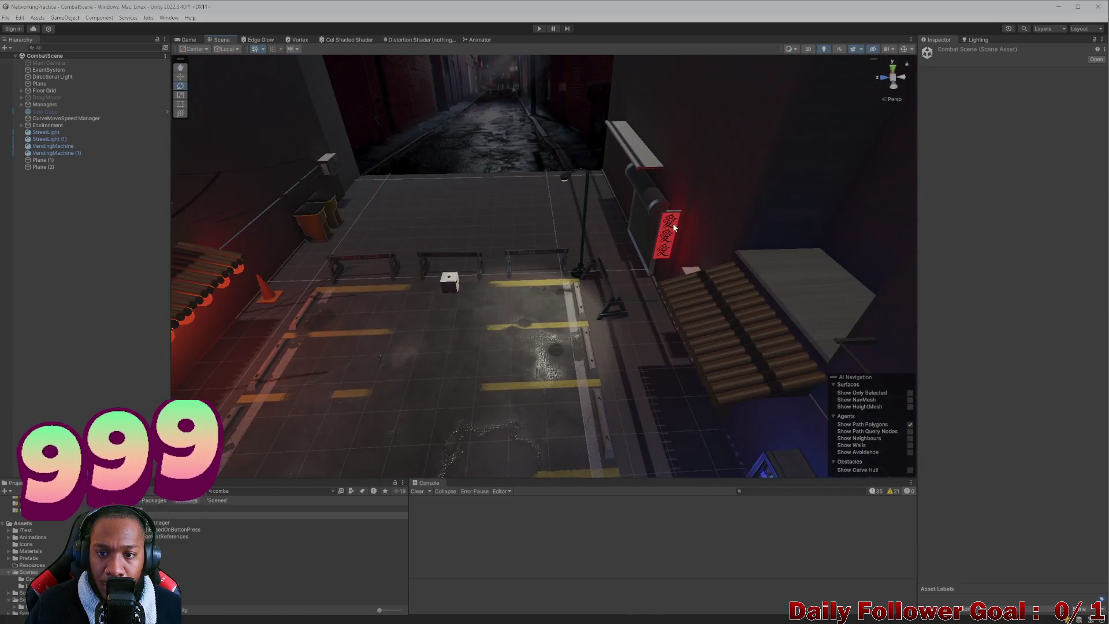
pyautogui.click(674, 217)
pyautogui.click(670, 231)
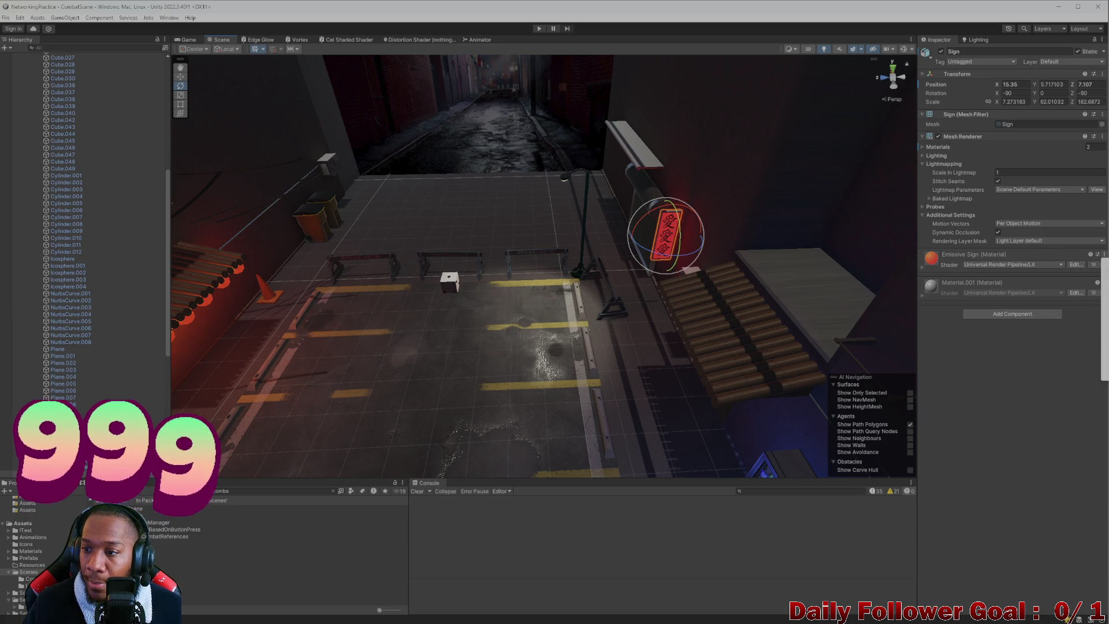
pyautogui.click(1076, 264)
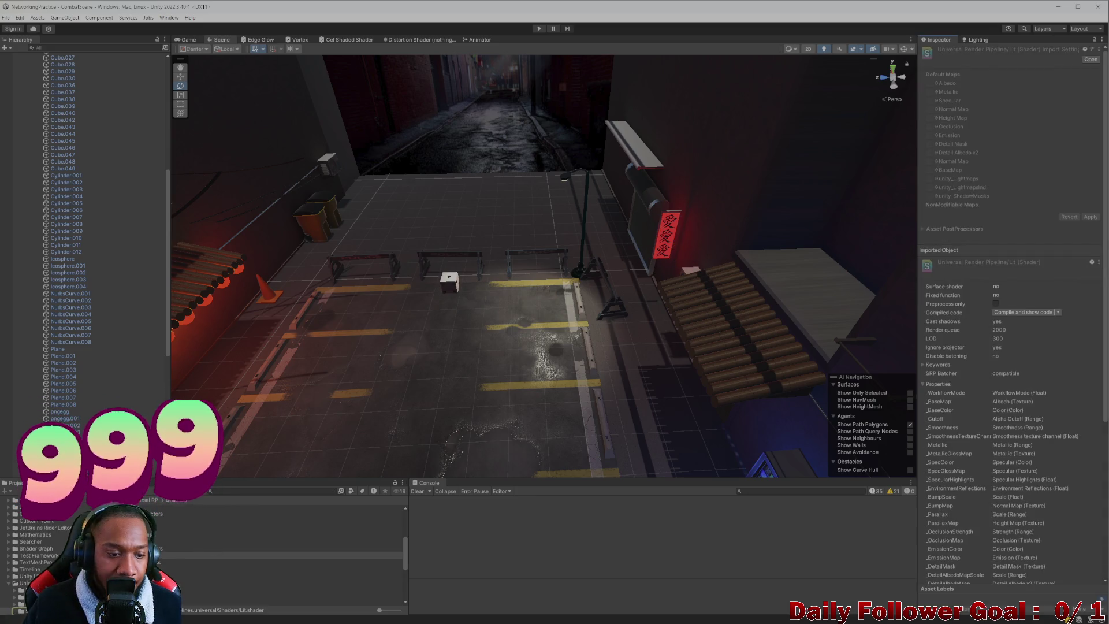
pyautogui.click(677, 225)
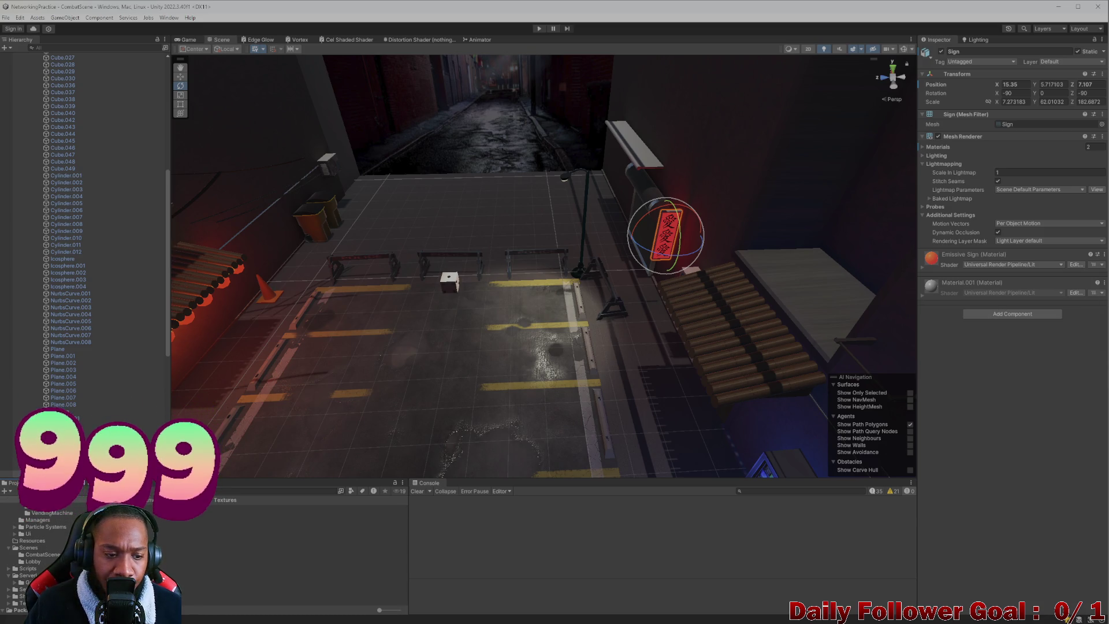
pyautogui.click(243, 508)
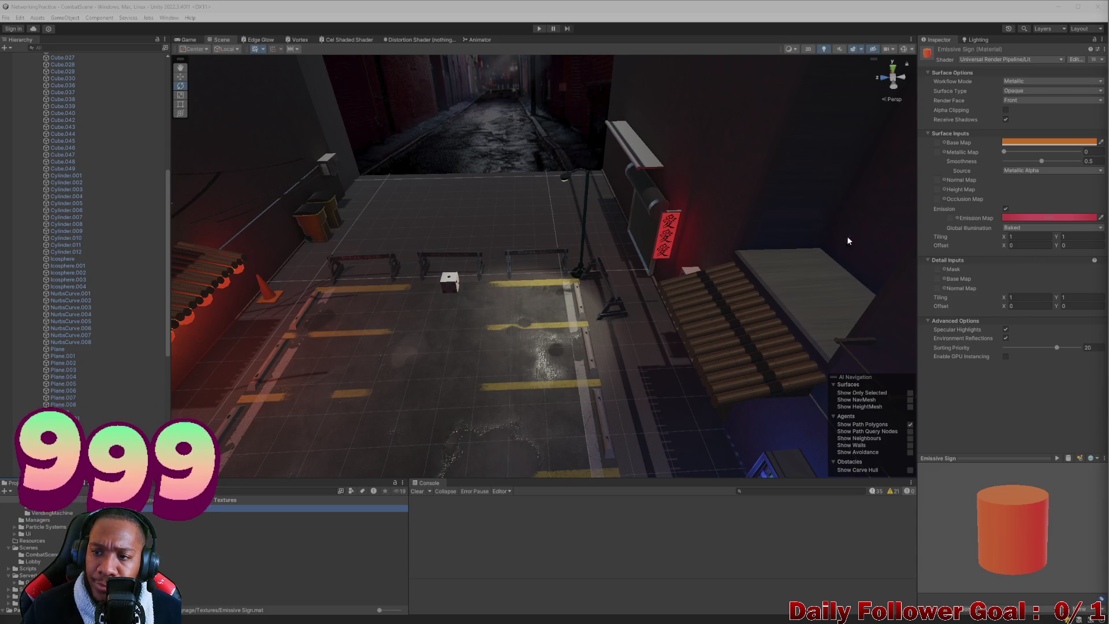
# - Apply Emissive Sign 1 to the purple-wall sign and set its emission colour to pink
pyautogui.scroll(-3, 798, 221)
pyautogui.moveTo(619, 276); pyautogui.dragTo(397, 279)
pyautogui.moveTo(715, 333); pyautogui.dragTo(499, 374)
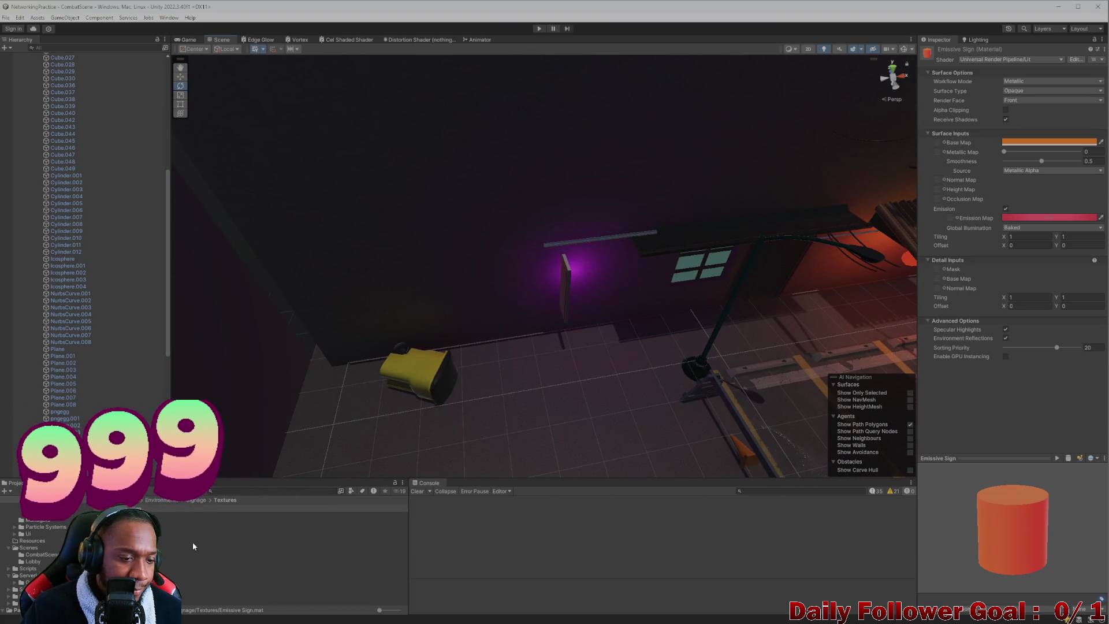
pyautogui.click(329, 548)
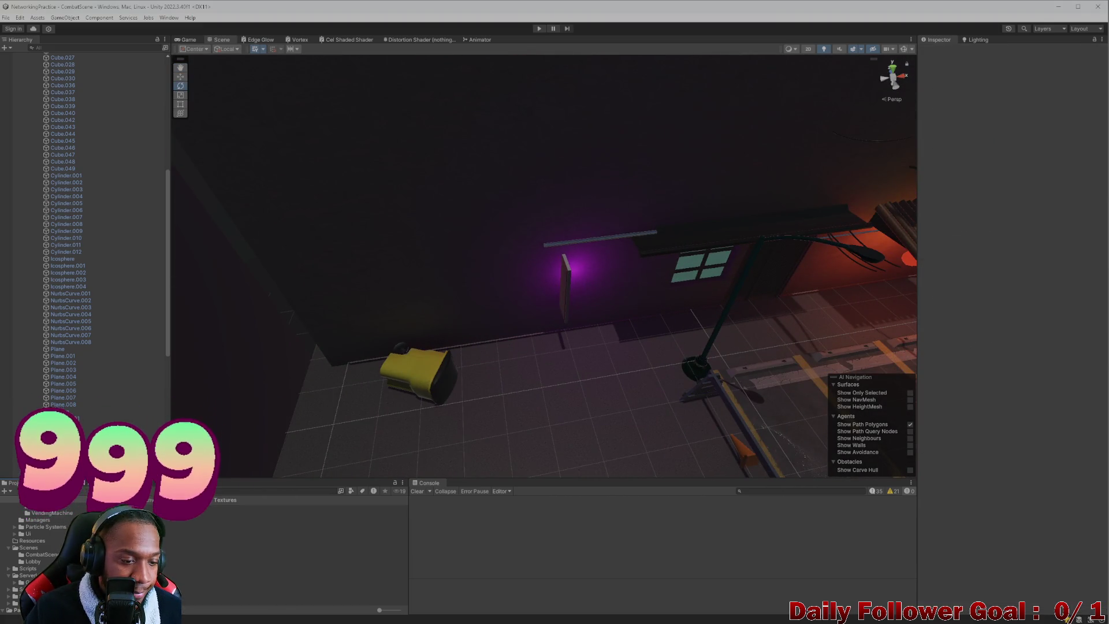
pyautogui.click(167, 529)
pyautogui.click(162, 514)
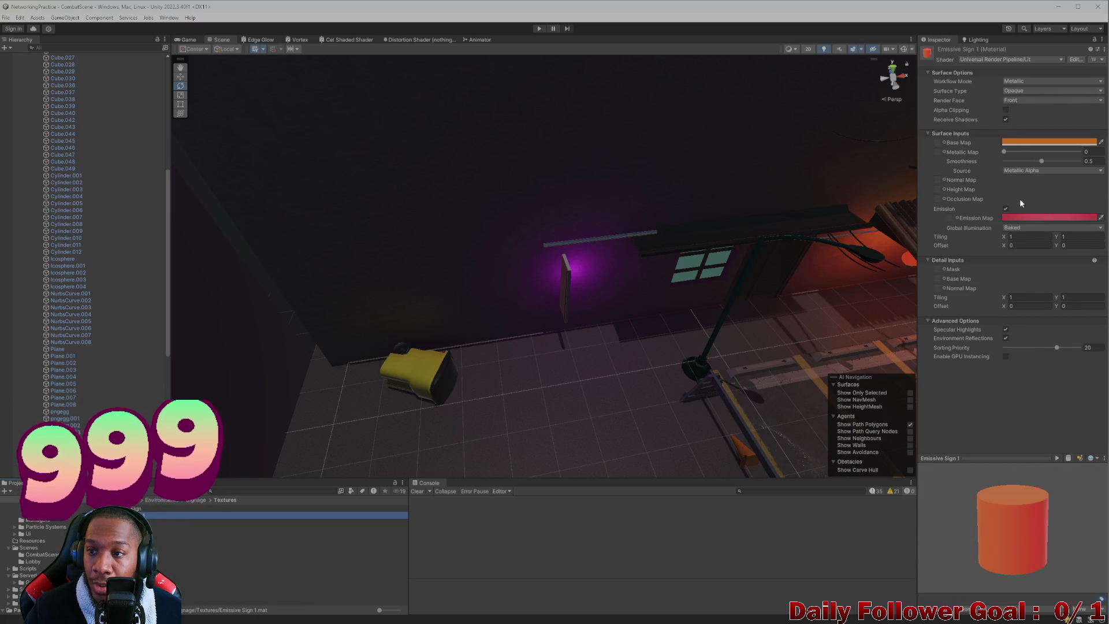
pyautogui.moveTo(148, 513)
pyautogui.mouseDown()
pyautogui.moveTo(324, 439)
pyautogui.moveTo(518, 310)
pyautogui.moveTo(565, 301)
pyautogui.mouseUp()
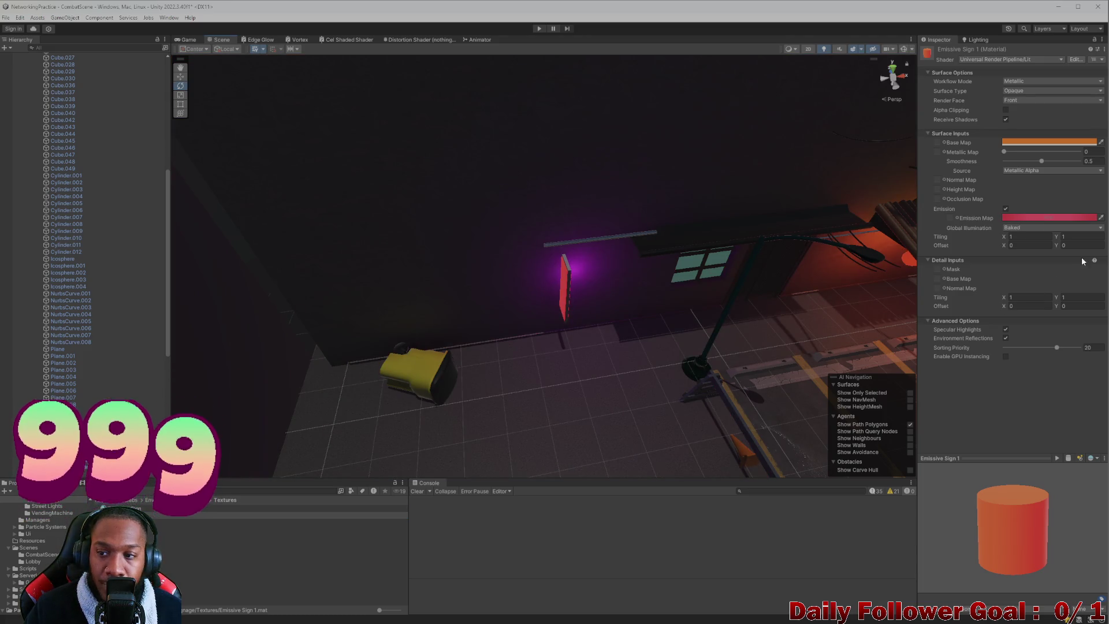
pyautogui.click(1061, 217)
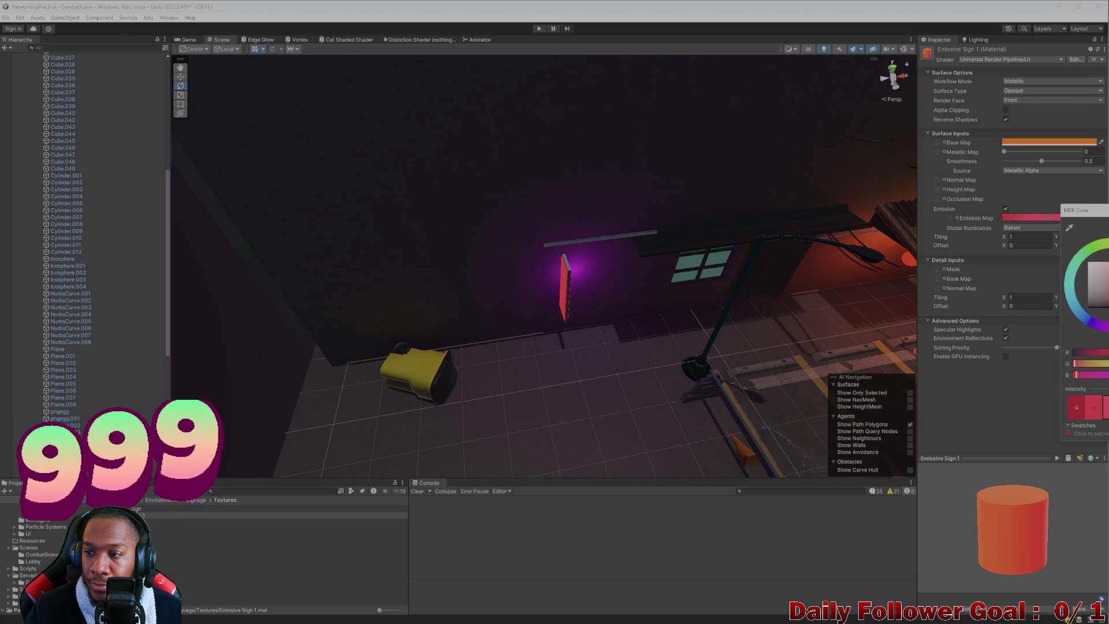
pyautogui.moveTo(762, 381)
pyautogui.mouseDown()
pyautogui.moveTo(715, 324)
pyautogui.moveTo(677, 227)
pyautogui.moveTo(656, 223)
pyautogui.moveTo(698, 248)
pyautogui.moveTo(649, 265)
pyautogui.moveTo(672, 326)
pyautogui.moveTo(569, 334)
pyautogui.moveTo(636, 347)
pyautogui.moveTo(723, 252)
pyautogui.moveTo(600, 252)
pyautogui.moveTo(673, 289)
pyautogui.moveTo(550, 274)
pyautogui.mouseUp()
# - Select the red sign to inspect its pngegg kanji texture, then move beside the 愛 sign
pyautogui.click(578, 261)
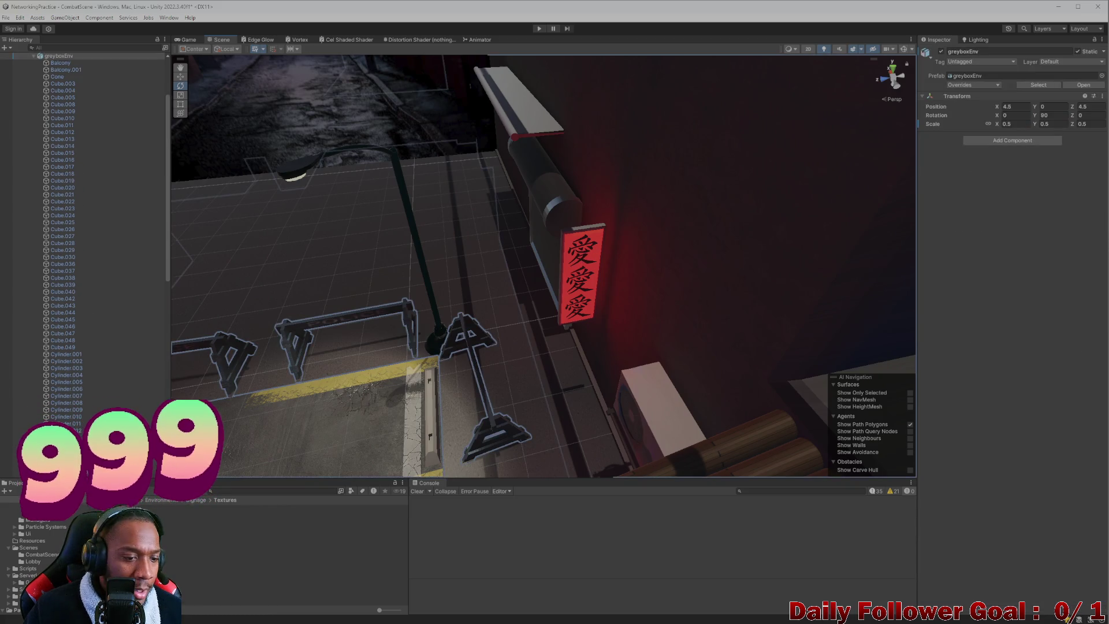
pyautogui.click(277, 522)
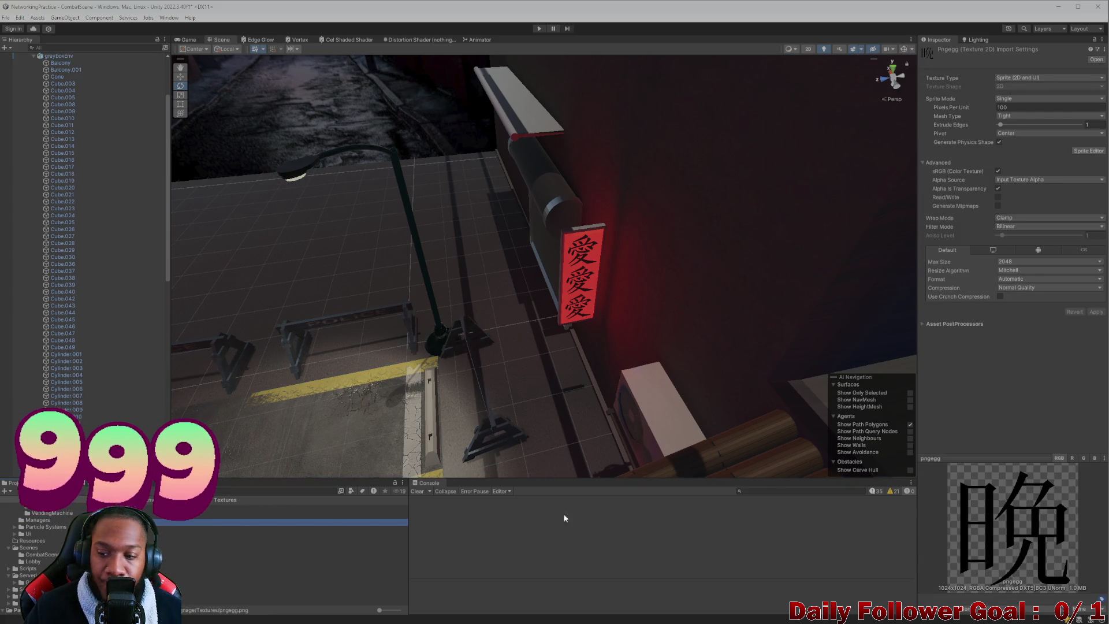
pyautogui.moveTo(464, 297)
pyautogui.mouseDown()
pyautogui.moveTo(639, 330)
pyautogui.moveTo(836, 317)
pyautogui.moveTo(694, 351)
pyautogui.moveTo(710, 388)
pyautogui.moveTo(615, 330)
pyautogui.mouseUp()
pyautogui.moveTo(220, 413)
pyautogui.mouseDown()
pyautogui.moveTo(549, 324)
pyautogui.moveTo(620, 280)
pyautogui.moveTo(576, 355)
pyautogui.moveTo(518, 388)
pyautogui.moveTo(544, 306)
pyautogui.moveTo(577, 304)
pyautogui.moveTo(525, 314)
pyautogui.moveTo(537, 300)
pyautogui.mouseUp()
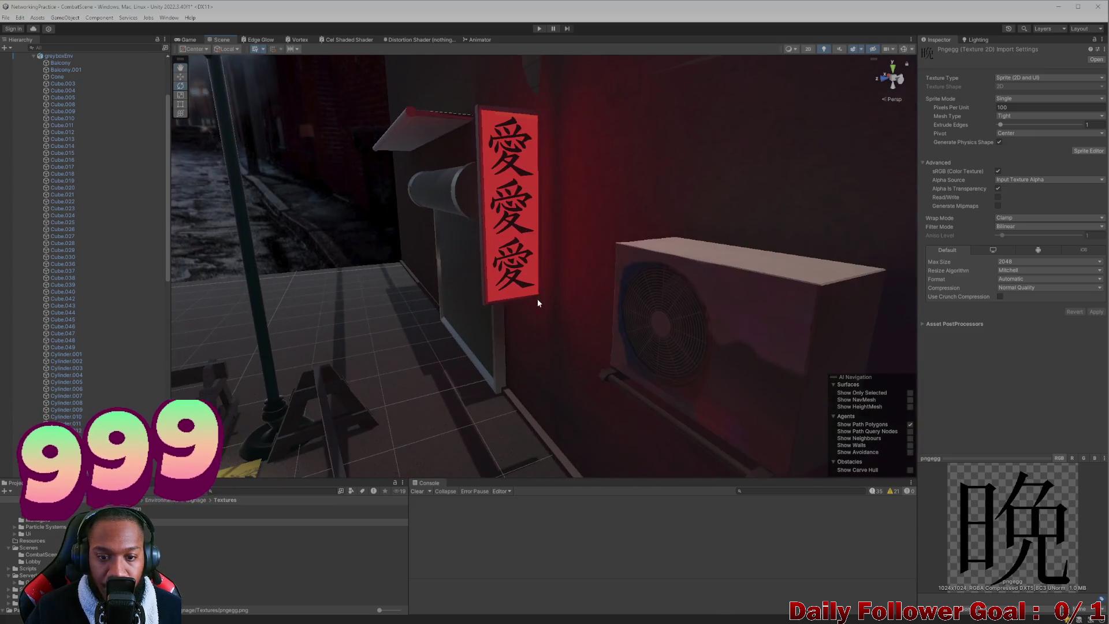
# - Select the three kanji pieces of the red sign, excluding its frame, and frame them
pyautogui.click(506, 163)
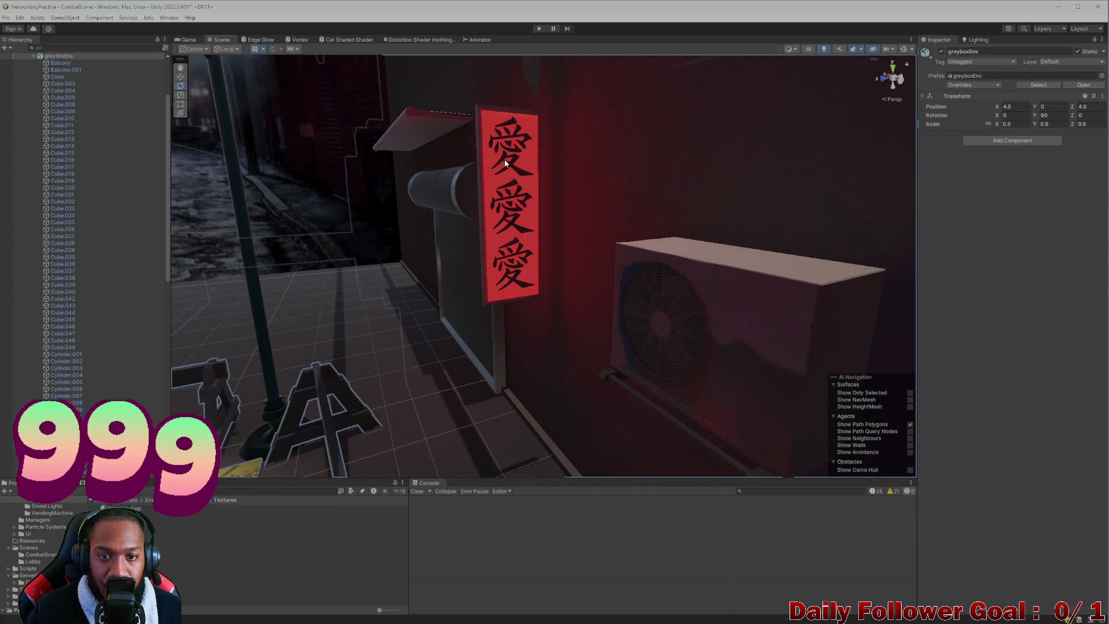
pyautogui.keyDown('shift'); pyautogui.click(512, 220); pyautogui.keyUp('shift')
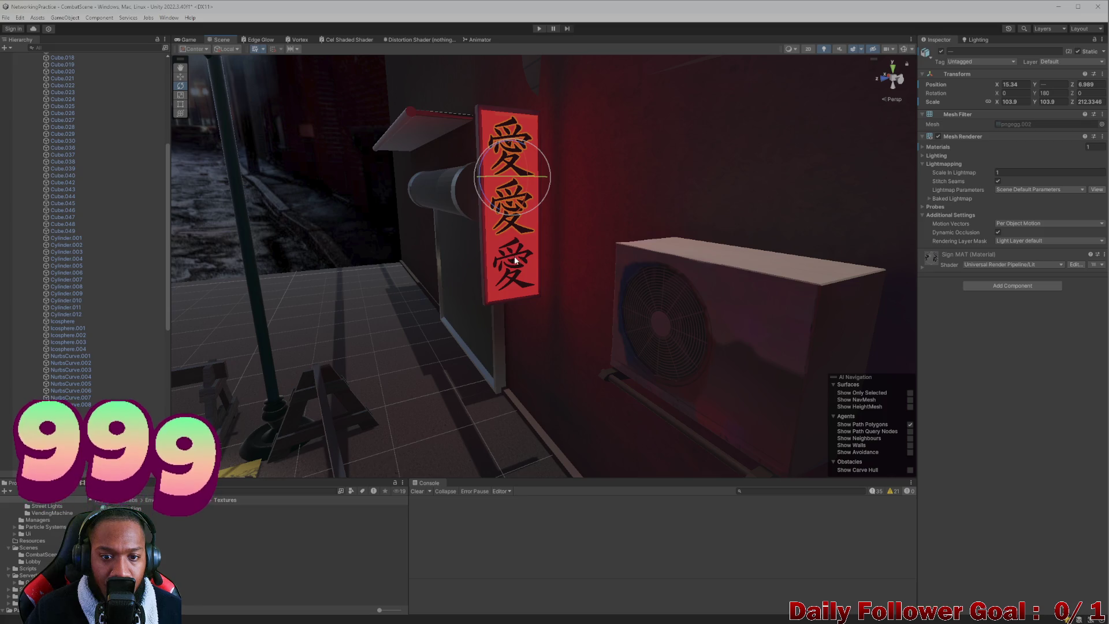
pyautogui.keyDown('shift'); pyautogui.click(519, 251); pyautogui.keyUp('shift')
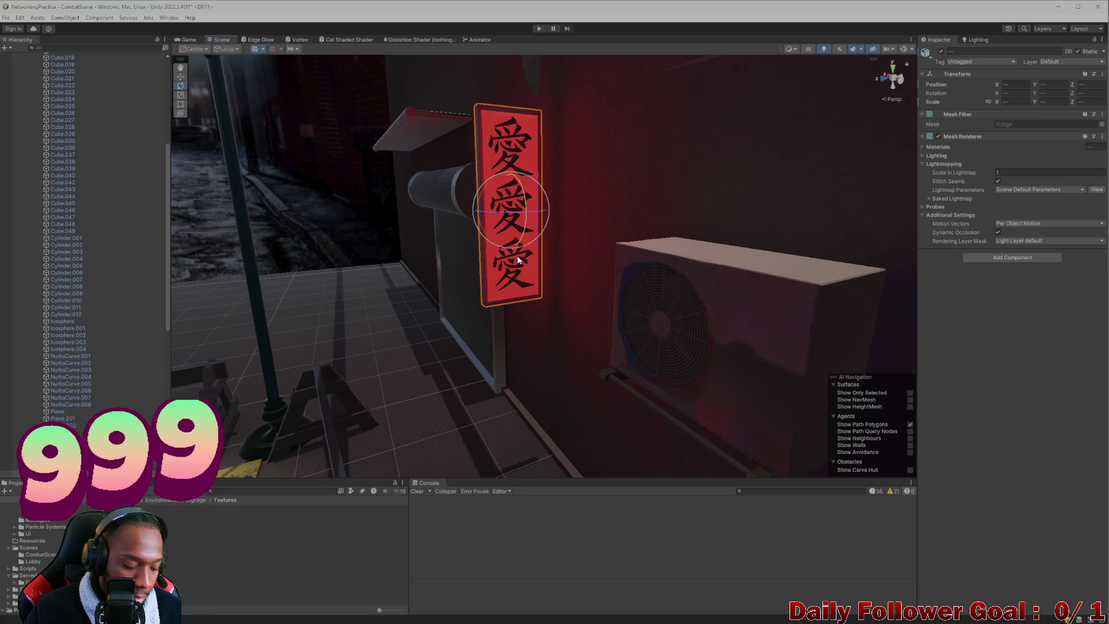
pyautogui.keyDown('shift'); pyautogui.click(518, 258); pyautogui.keyUp('shift')
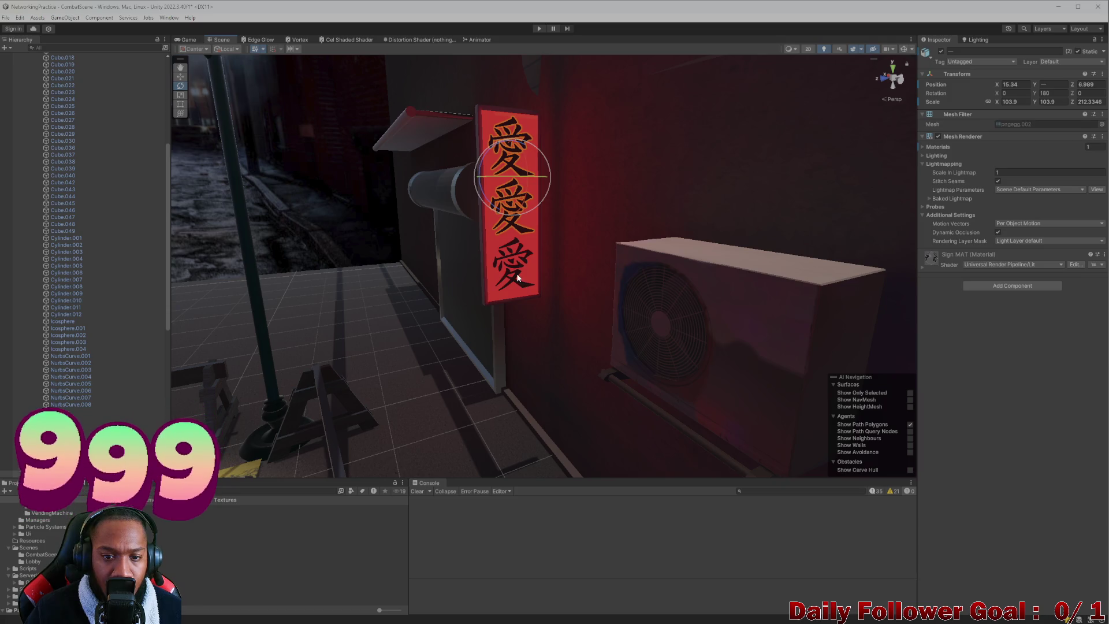
pyautogui.keyDown('shift'); pyautogui.click(518, 277); pyautogui.keyUp('shift')
pyautogui.keyDown('shift'); pyautogui.click(518, 278); pyautogui.keyUp('shift')
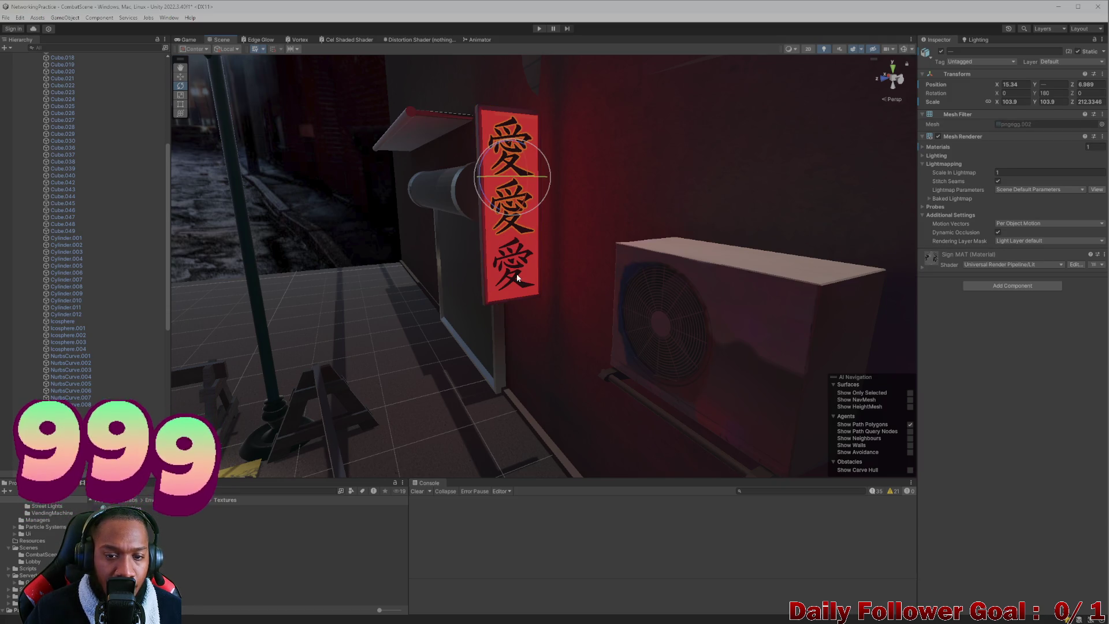
pyautogui.press('f')
pyautogui.keyDown('shift'); pyautogui.click(378, 313); pyautogui.keyUp('shift')
pyautogui.scroll(-5, 379, 314)
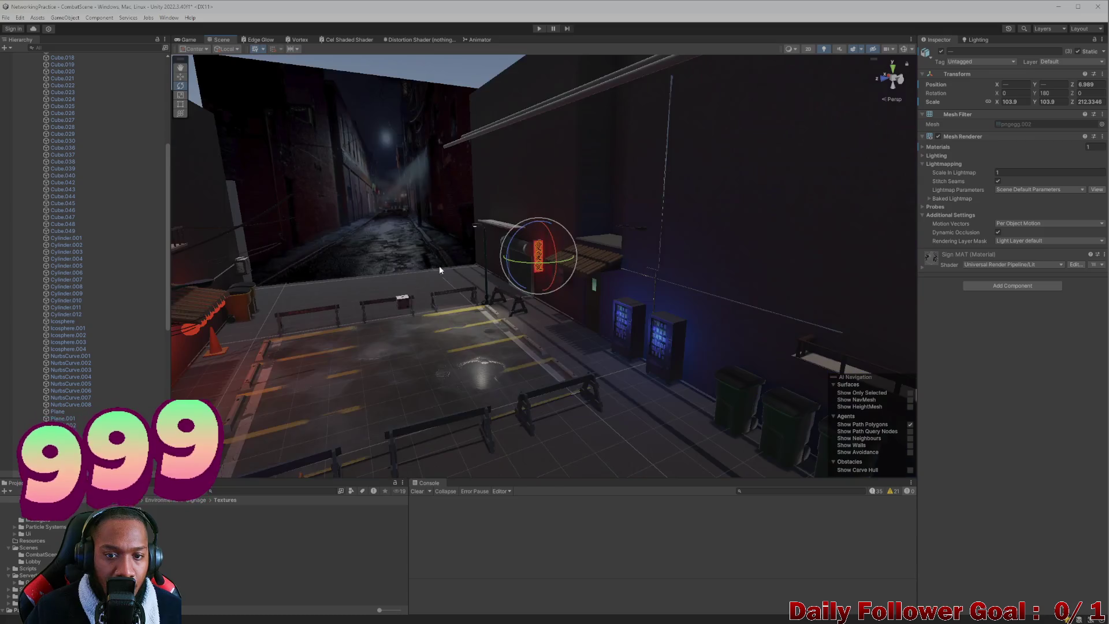
# - Move the selected kanji pieces over onto the magenta sign on the purple-lit wall
pyautogui.moveTo(473, 311)
pyautogui.mouseDown()
pyautogui.moveTo(607, 417)
pyautogui.moveTo(514, 365)
pyautogui.moveTo(364, 239)
pyautogui.moveTo(640, 363)
pyautogui.moveTo(638, 323)
pyautogui.mouseUp()
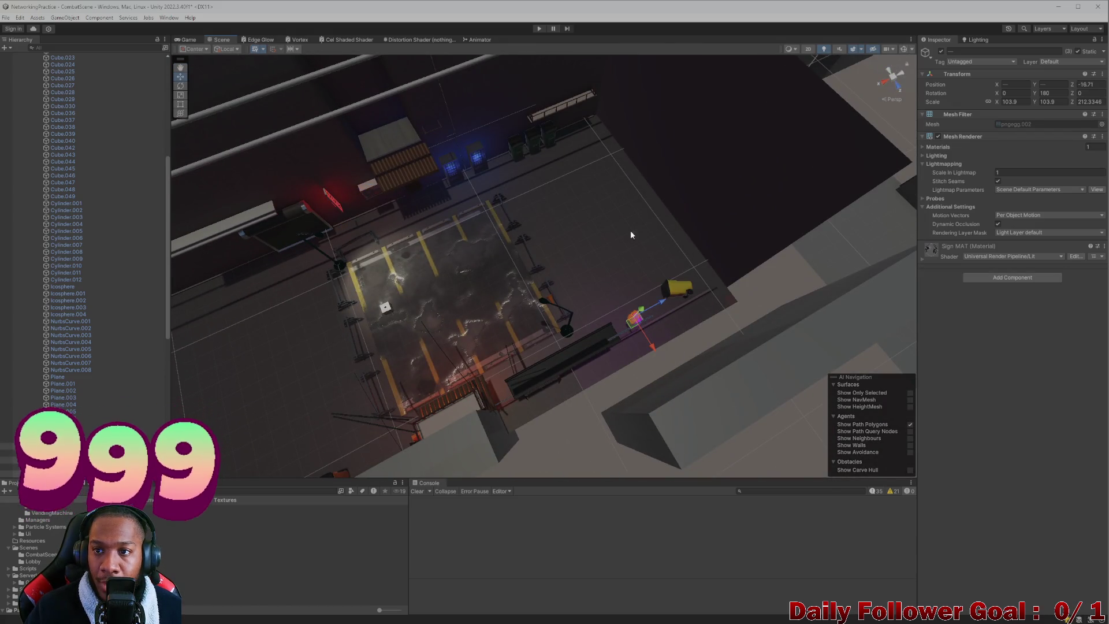
pyautogui.moveTo(631, 235)
pyautogui.mouseDown()
pyautogui.moveTo(496, 390)
pyautogui.moveTo(448, 381)
pyautogui.moveTo(511, 195)
pyautogui.moveTo(589, 269)
pyautogui.moveTo(606, 310)
pyautogui.moveTo(660, 198)
pyautogui.mouseUp()
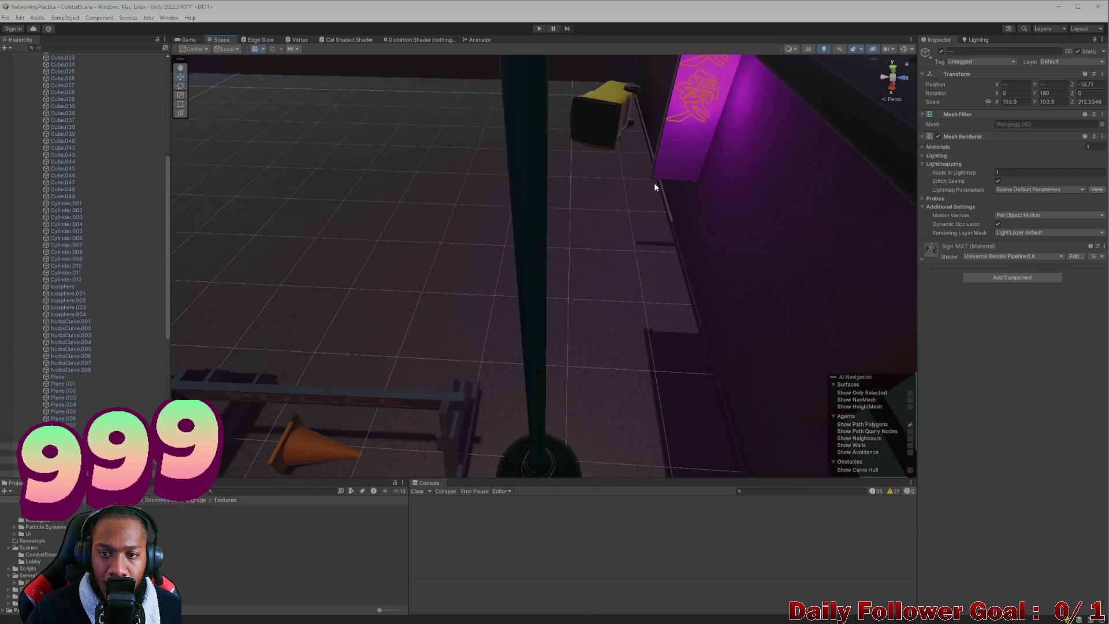
pyautogui.press('f')
pyautogui.scroll(-4, 600, 274)
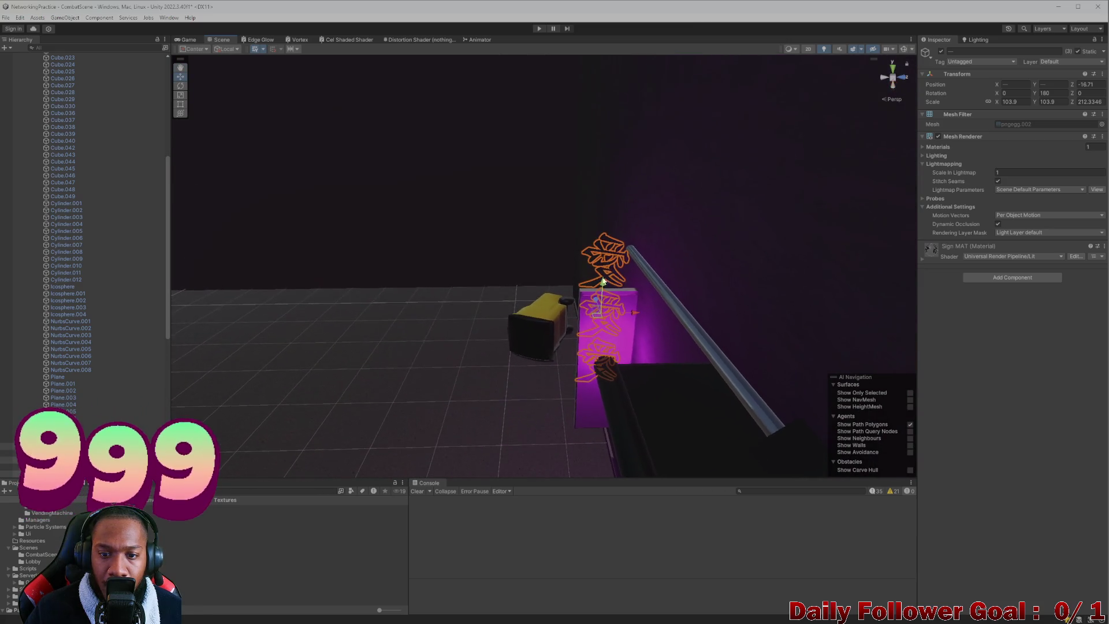
pyautogui.scroll(-3, 603, 281)
pyautogui.moveTo(602, 329)
pyautogui.mouseDown()
pyautogui.moveTo(511, 143)
pyautogui.moveTo(550, 208)
pyautogui.mouseUp()
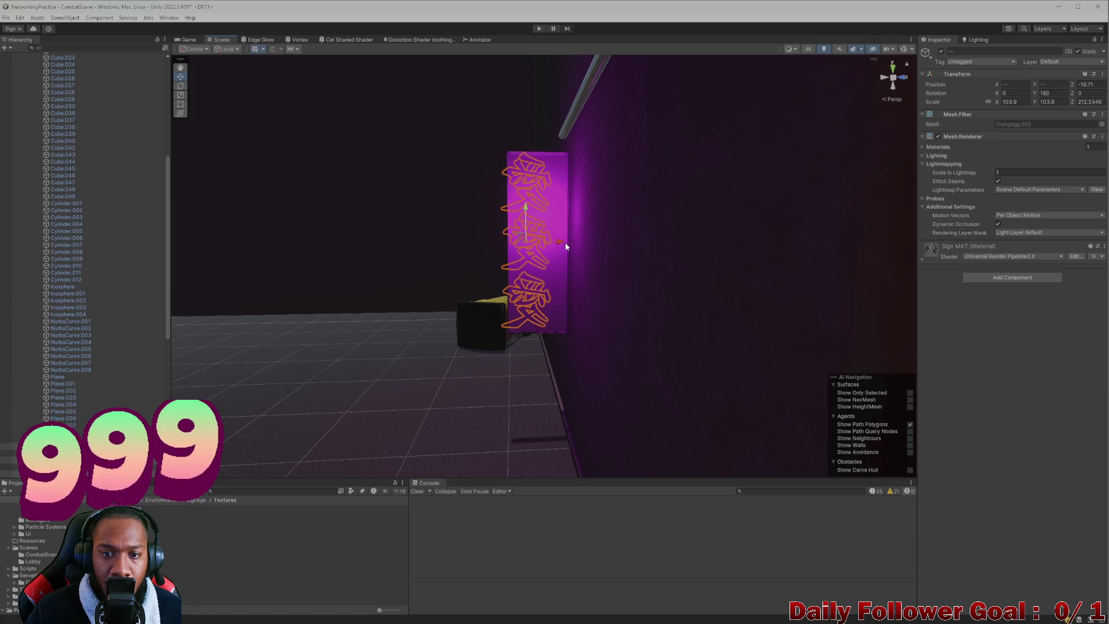
pyautogui.moveTo(557, 245); pyautogui.dragTo(567, 242)
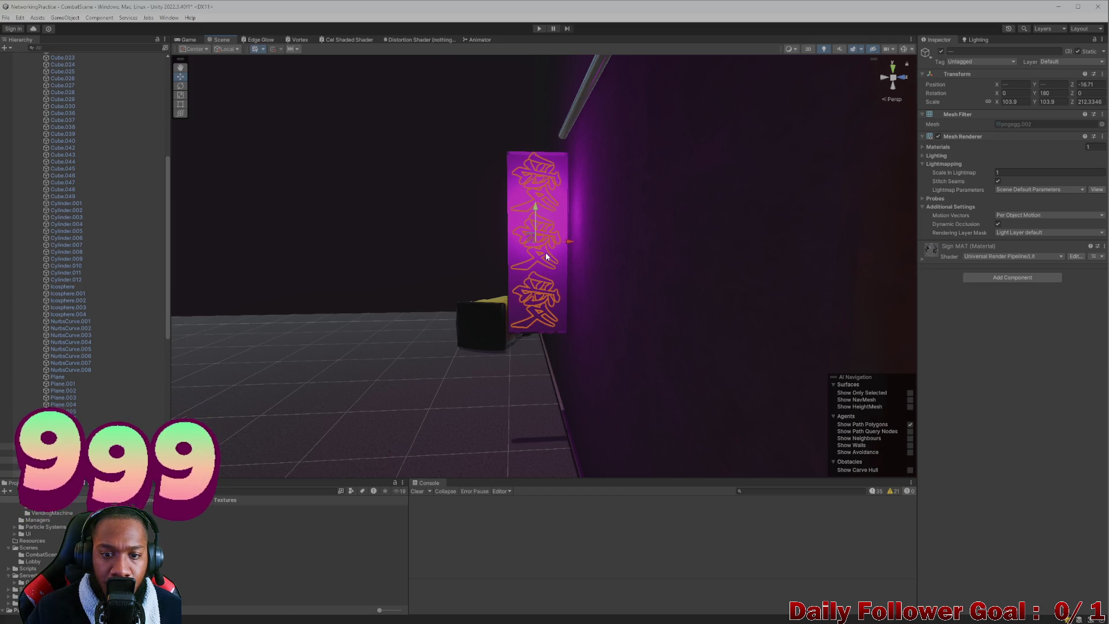
# - Set the characters' Y rotation to 0 and push them flat against the sign panel
pyautogui.press('e')
pyautogui.moveTo(522, 240); pyautogui.dragTo(581, 245)
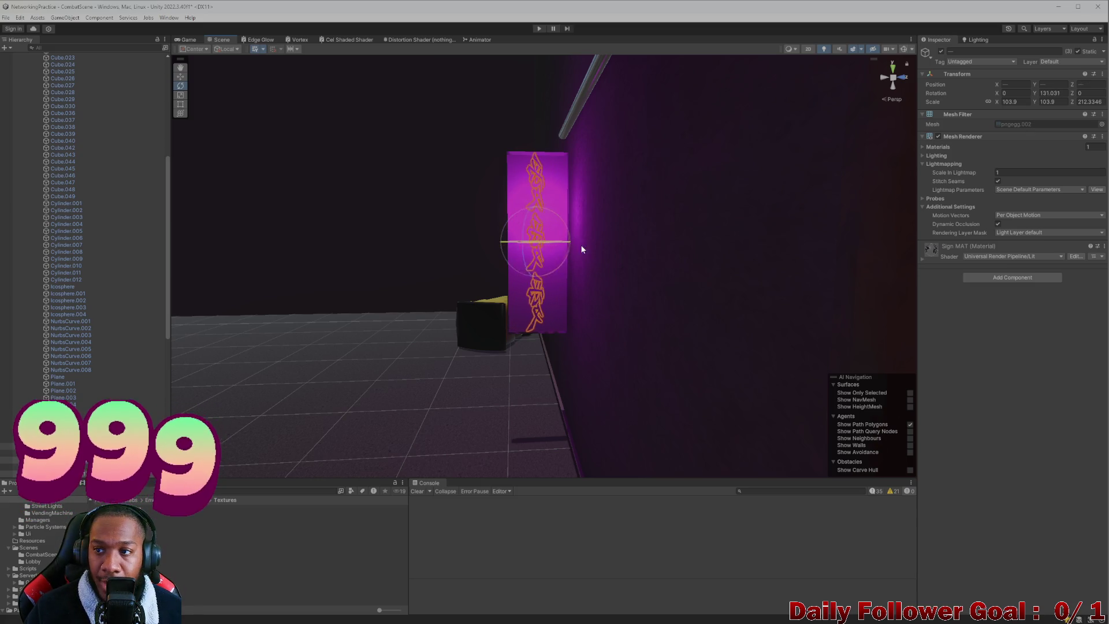
pyautogui.write('0')
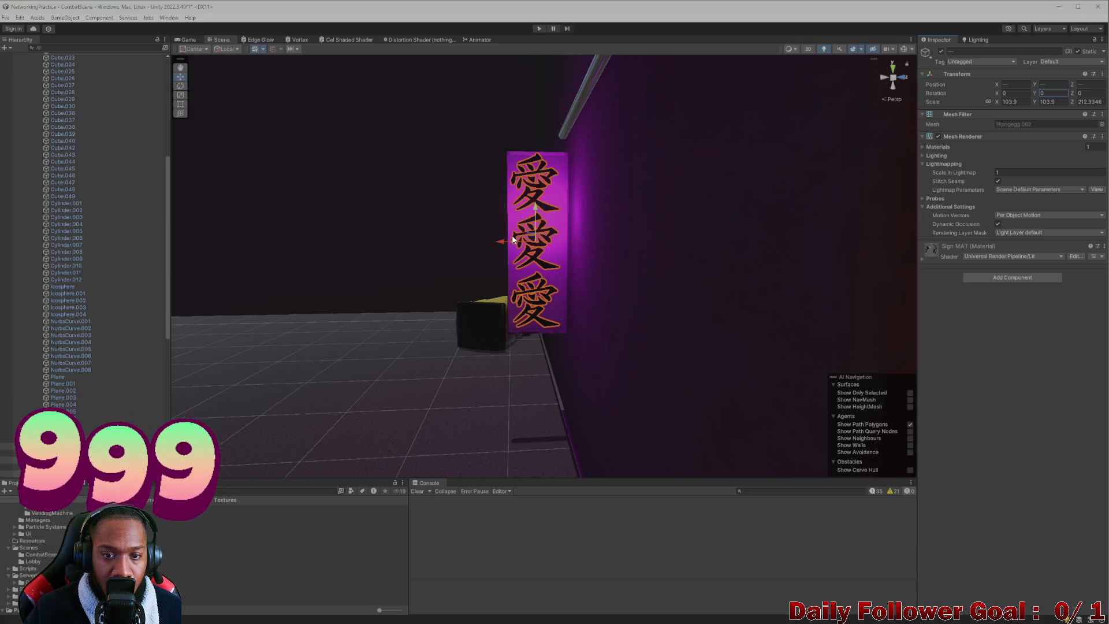
pyautogui.click(503, 240)
pyautogui.moveTo(508, 240)
pyautogui.mouseDown()
pyautogui.moveTo(519, 310)
pyautogui.moveTo(490, 307)
pyautogui.moveTo(468, 287)
pyautogui.moveTo(545, 241)
pyautogui.moveTo(552, 248)
pyautogui.mouseUp()
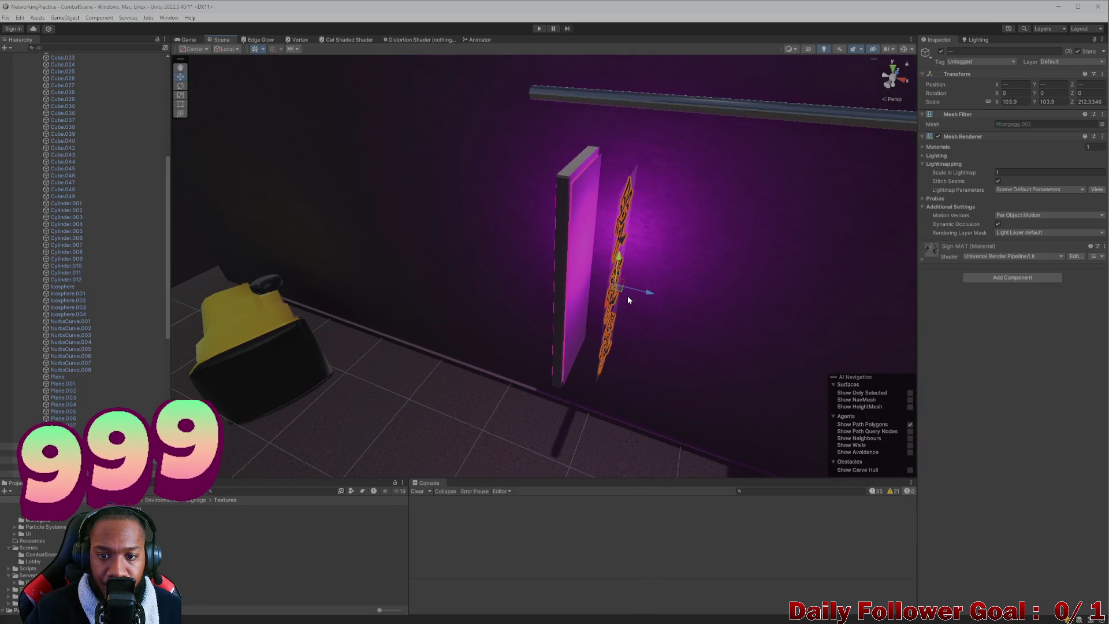
pyautogui.moveTo(642, 290); pyautogui.dragTo(636, 291)
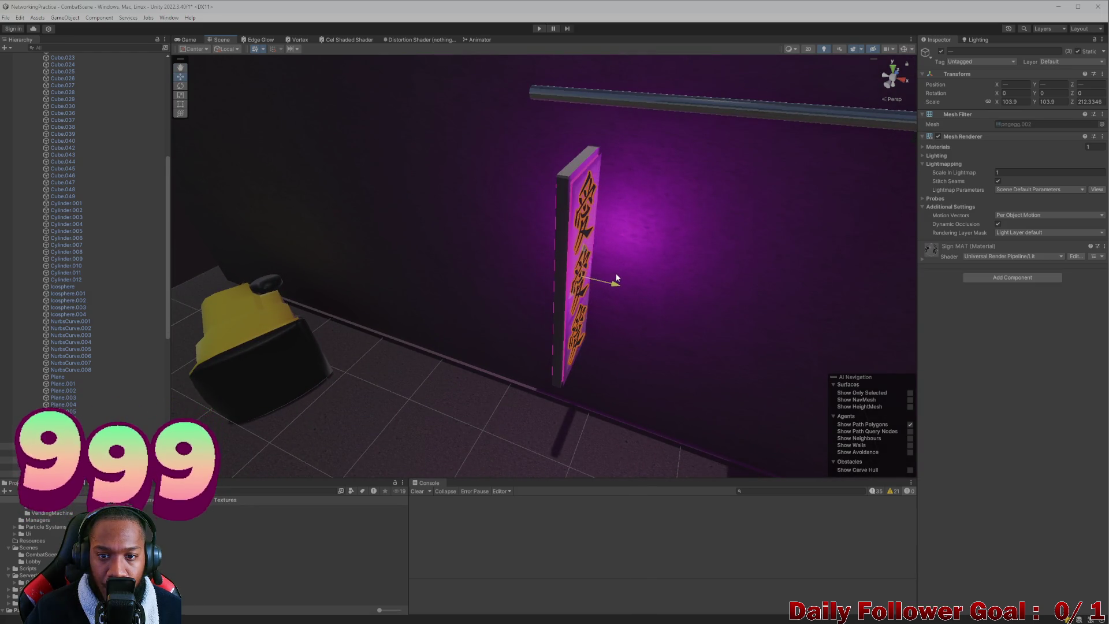
pyautogui.moveTo(620, 279); pyautogui.dragTo(650, 349)
pyautogui.press('f')
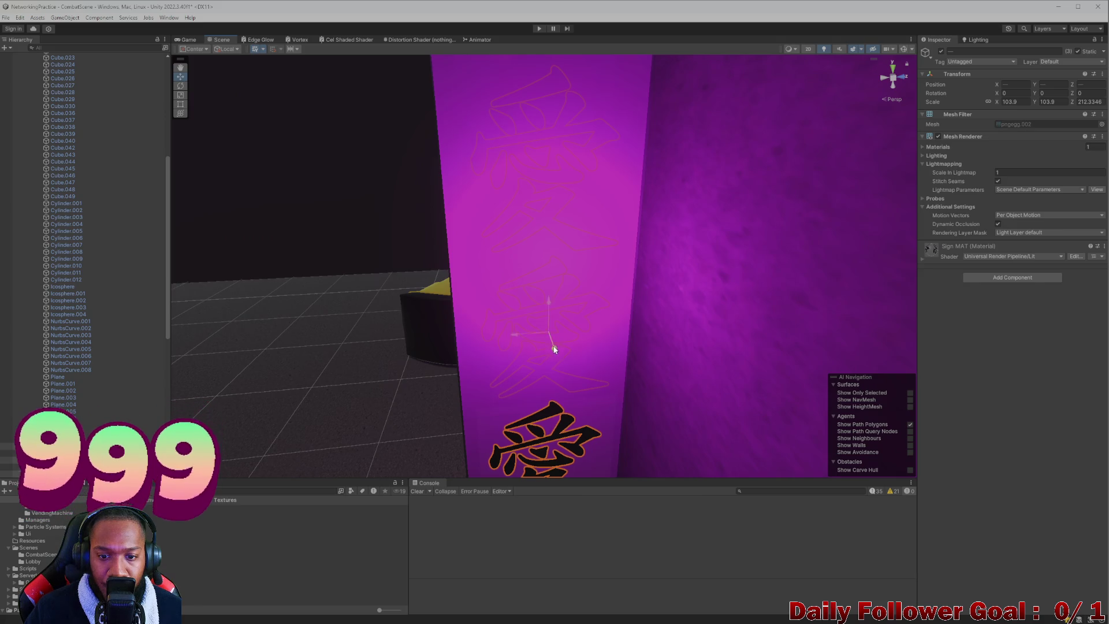
pyautogui.scroll(-6, 552, 348)
pyautogui.scroll(3, 535, 325)
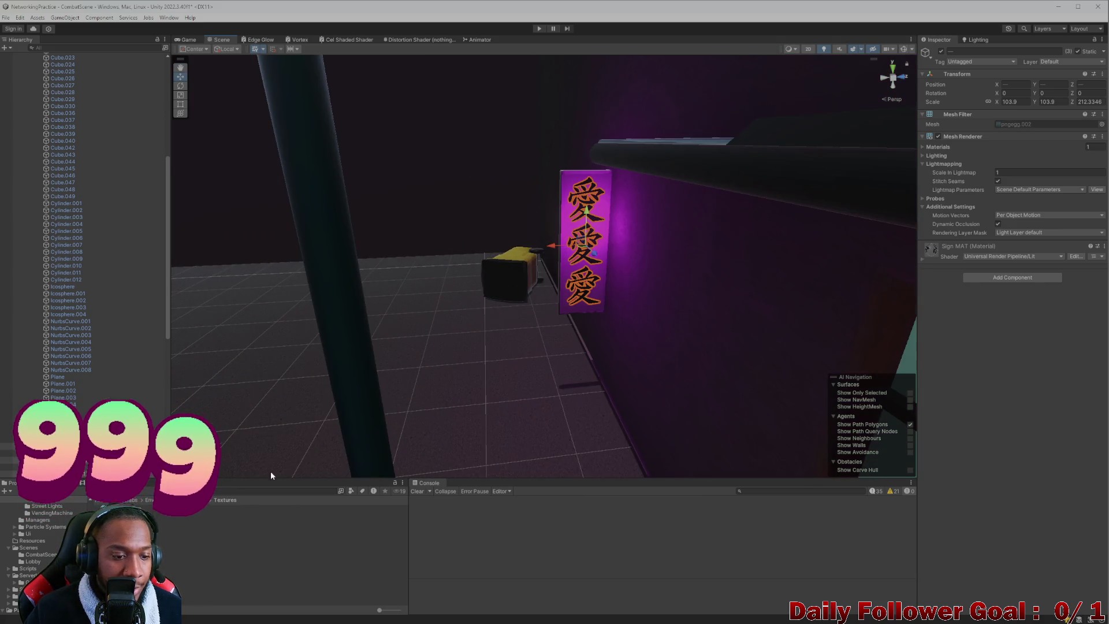
pyautogui.click(591, 206)
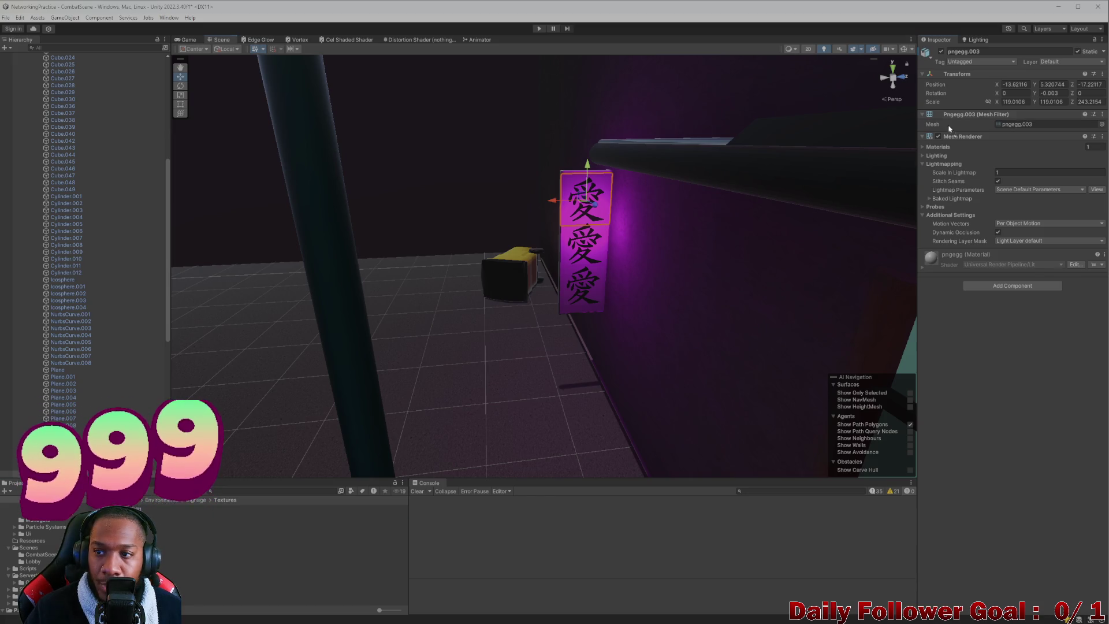
# - Assign the pngegg material to the top kanji and open that material's settings
pyautogui.moveTo(1017, 125)
pyautogui.mouseDown()
pyautogui.moveTo(963, 339)
pyautogui.moveTo(920, 144)
pyautogui.mouseUp()
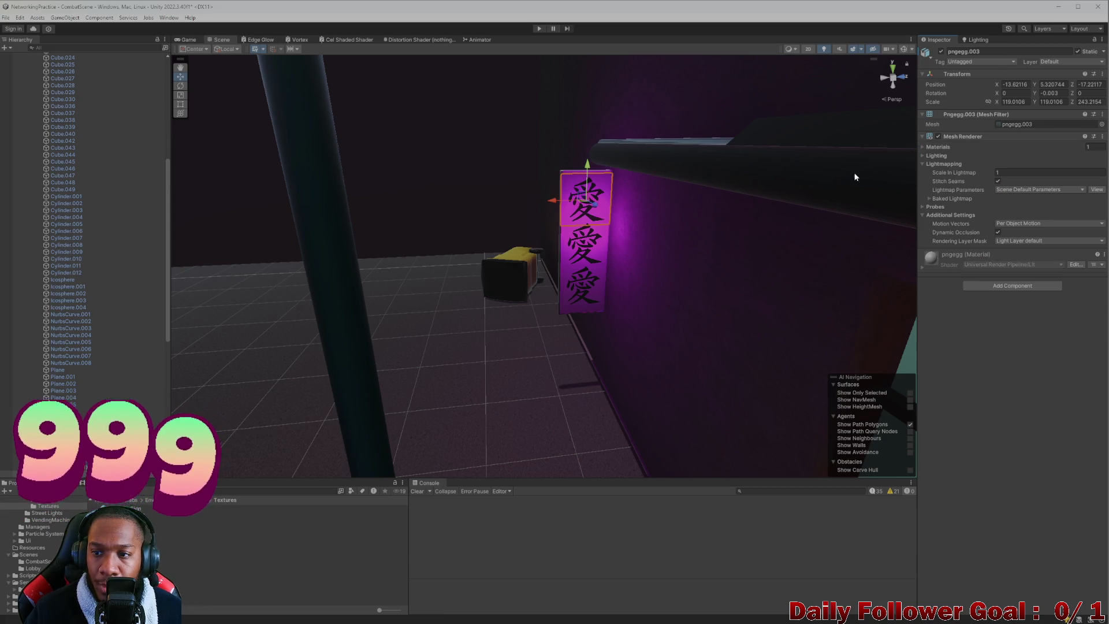
pyautogui.click(922, 148)
pyautogui.click(1016, 157)
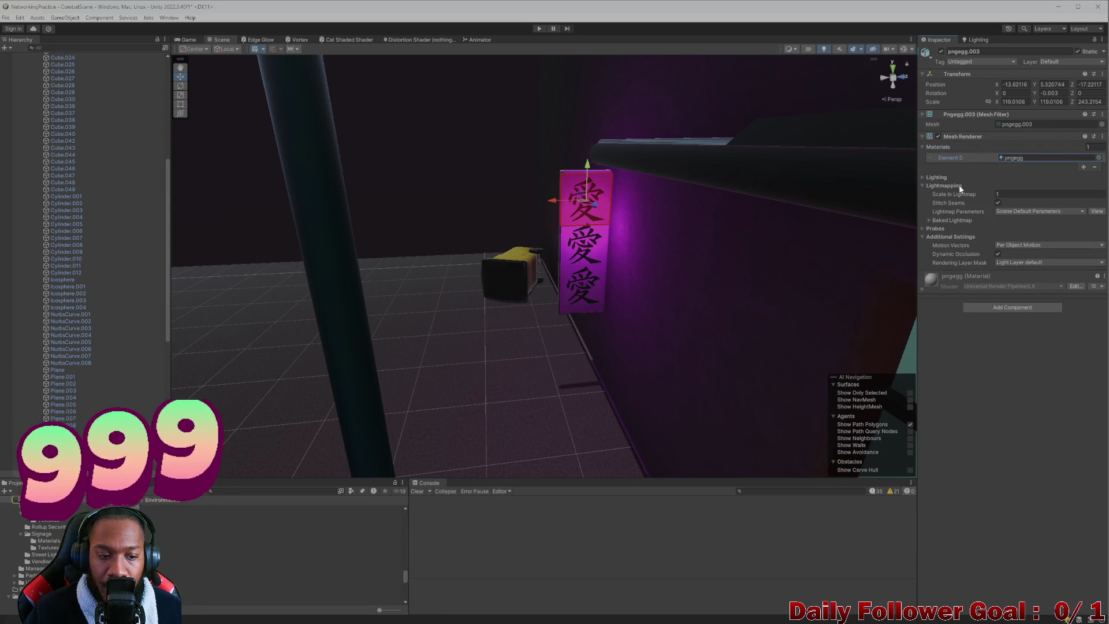
pyautogui.doubleClick(1017, 158)
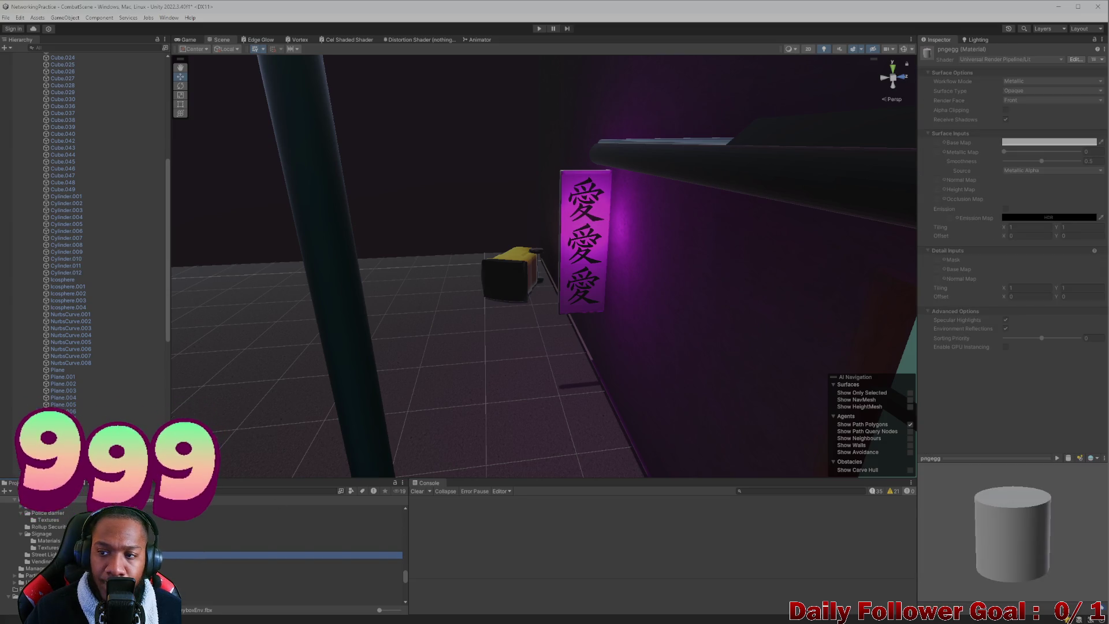
# - Reselect the top kanji to locate its material in the project, then deselect and view the street
pyautogui.click(583, 213)
pyautogui.click(588, 215)
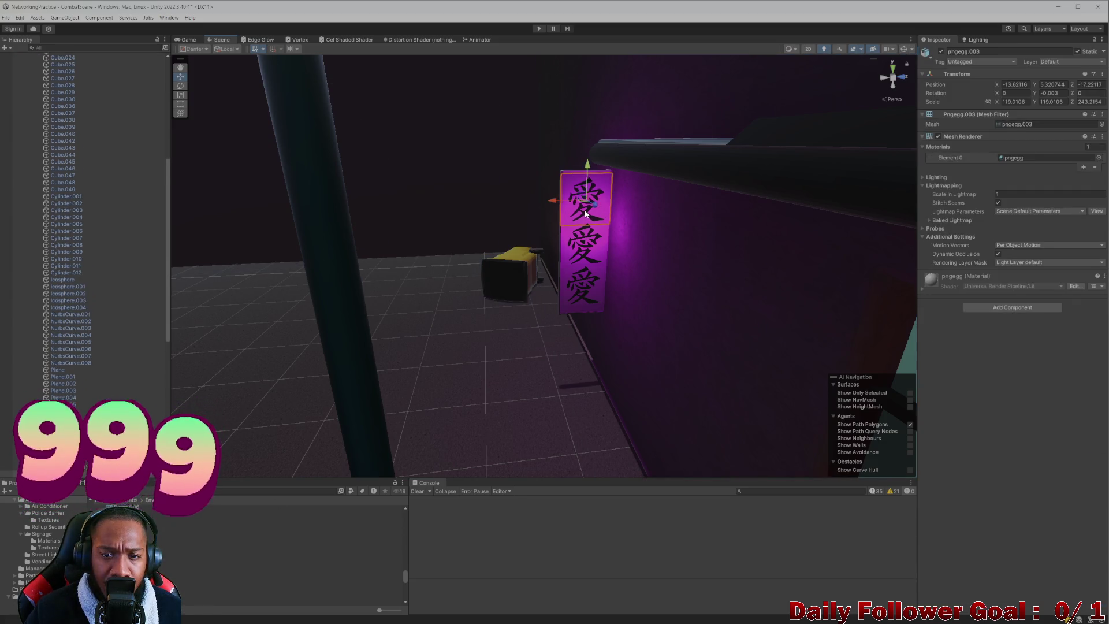
pyautogui.click(593, 218)
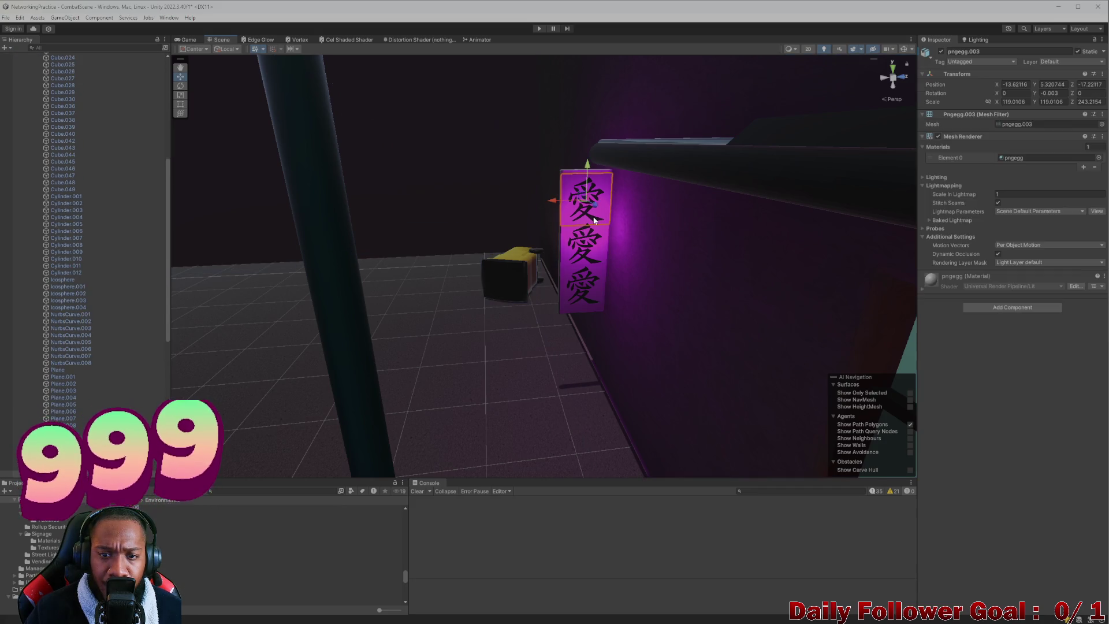
pyautogui.click(1022, 157)
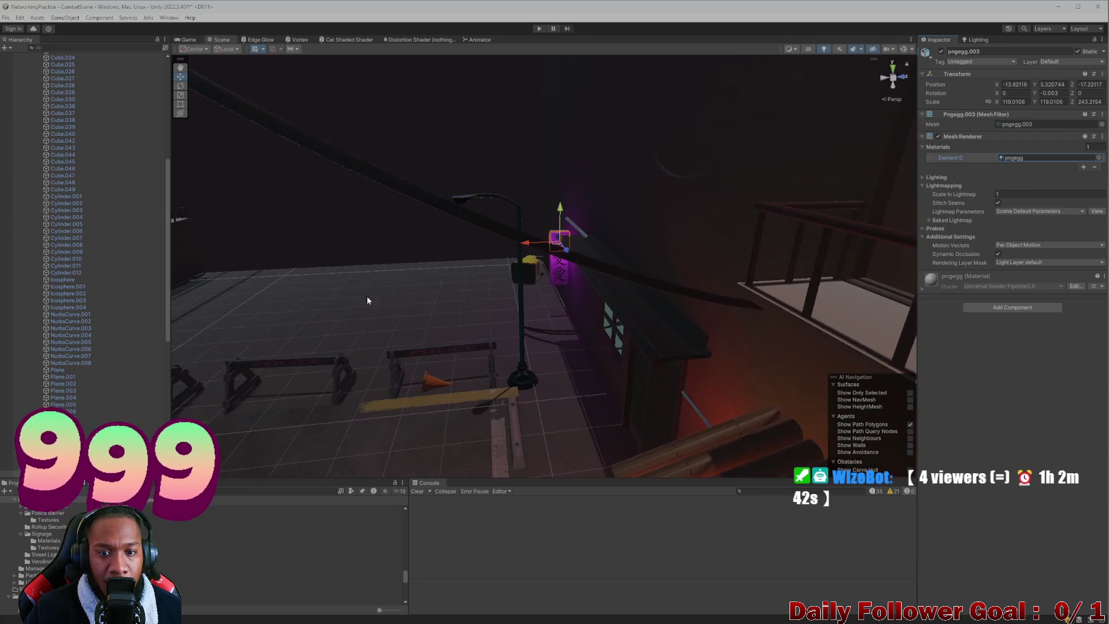
pyautogui.moveTo(404, 260)
pyautogui.mouseDown()
pyautogui.moveTo(366, 296)
pyautogui.moveTo(280, 335)
pyautogui.moveTo(370, 265)
pyautogui.moveTo(466, 141)
pyautogui.moveTo(346, 231)
pyautogui.mouseUp()
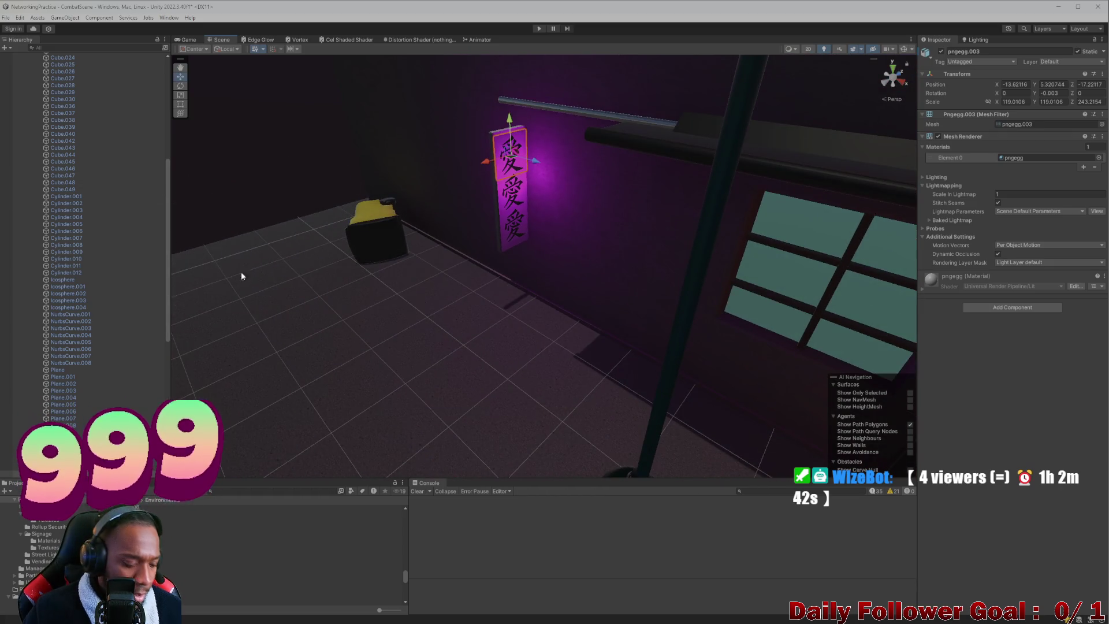
pyautogui.click(285, 312)
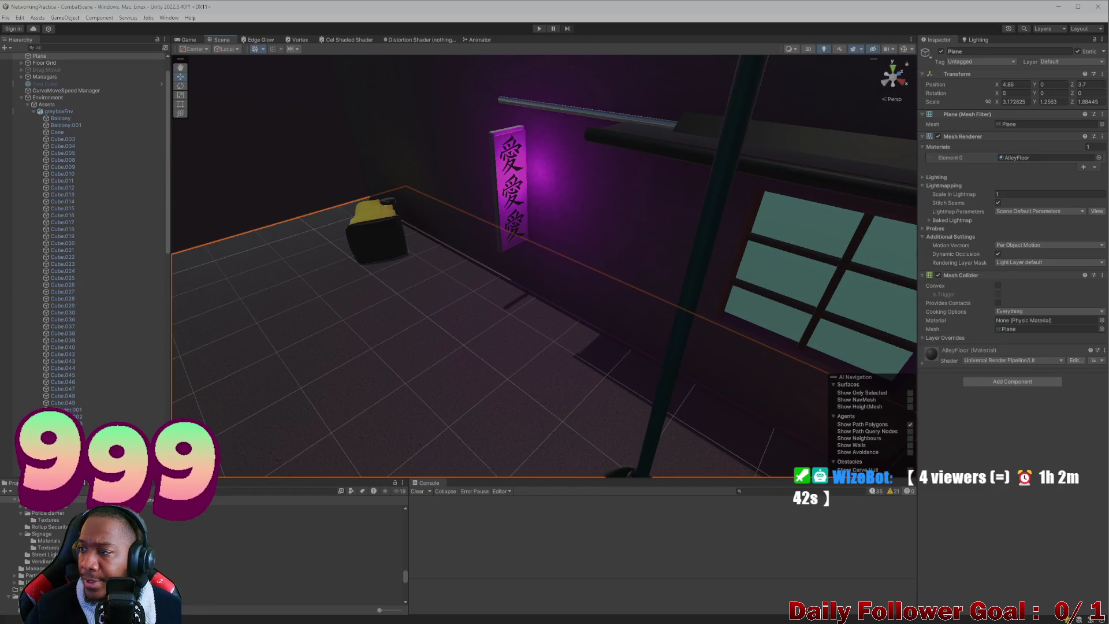